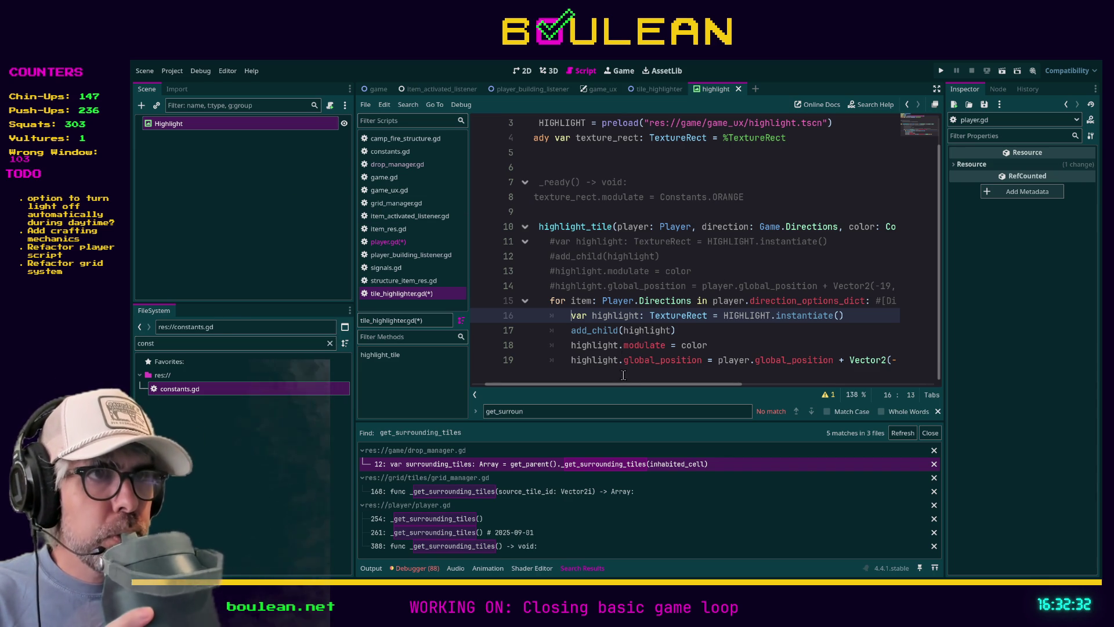
Step: Switch to player.gd and review its direction_options_dict entries around lines 130–135
left_click_drag(618, 384, 607, 384)
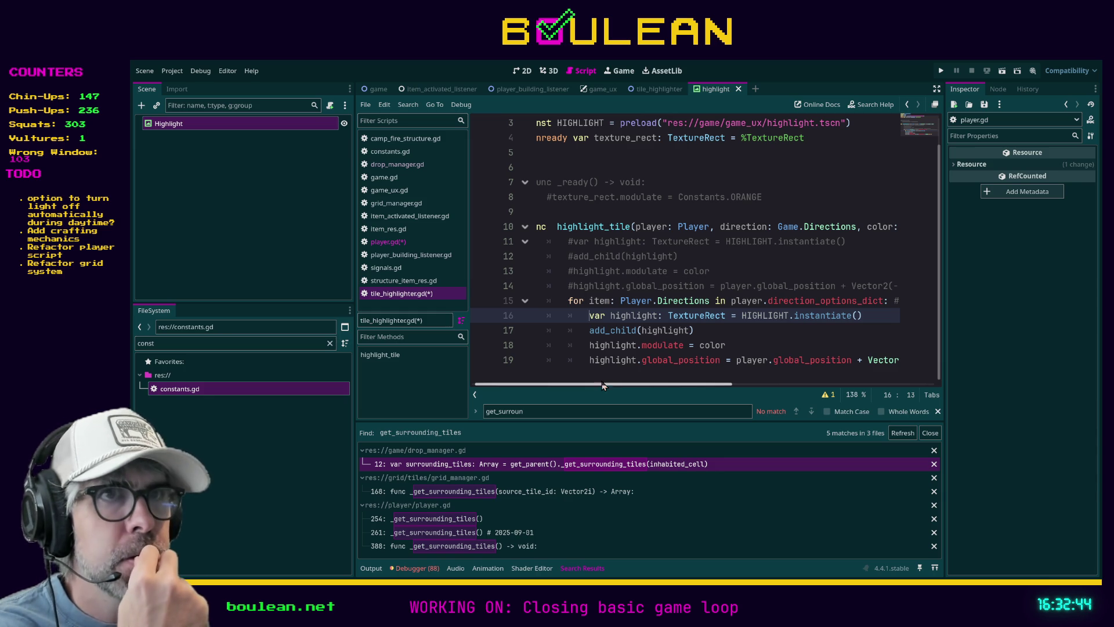
left_click(389, 241)
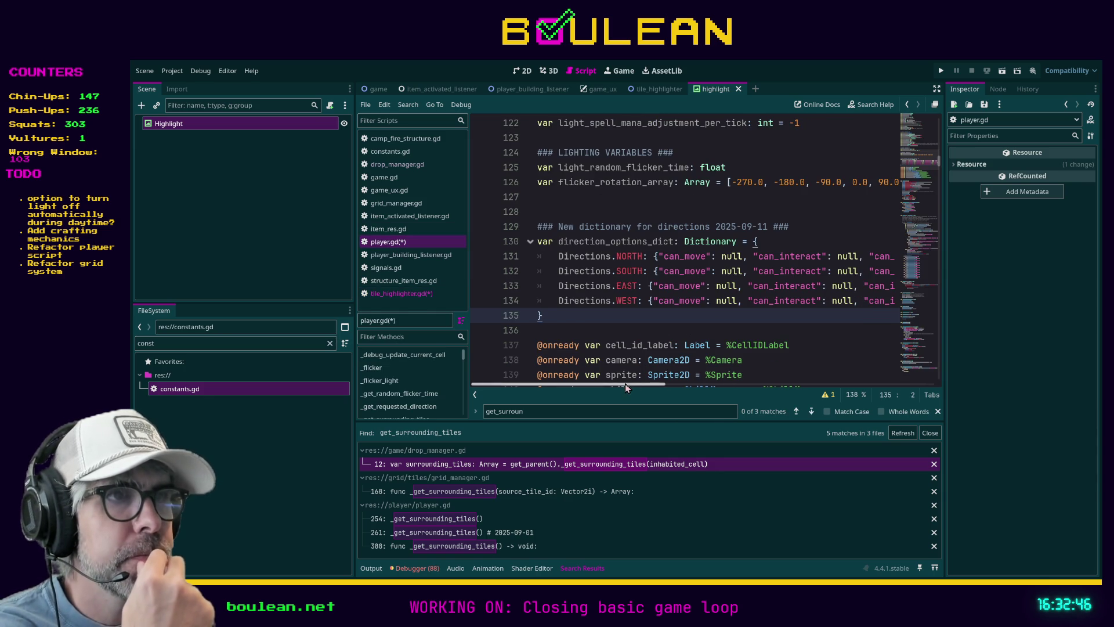
left_click_drag(617, 385, 762, 377)
left_click(587, 315)
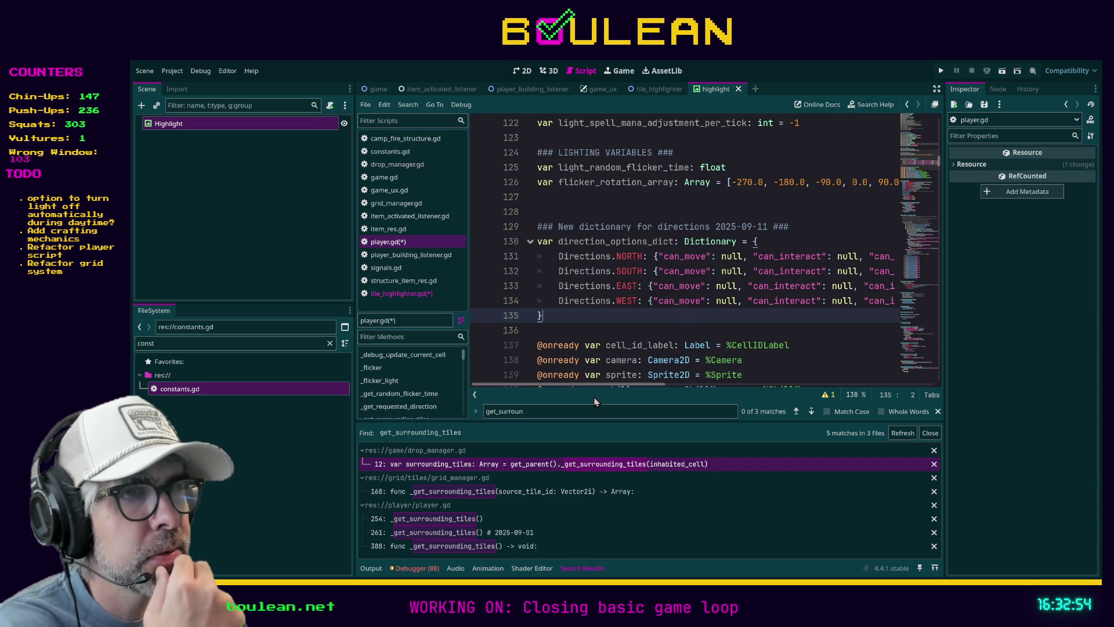
mouse_move(569, 384)
left_mouse_down()
mouse_move(720, 398)
mouse_move(592, 395)
left_mouse_up()
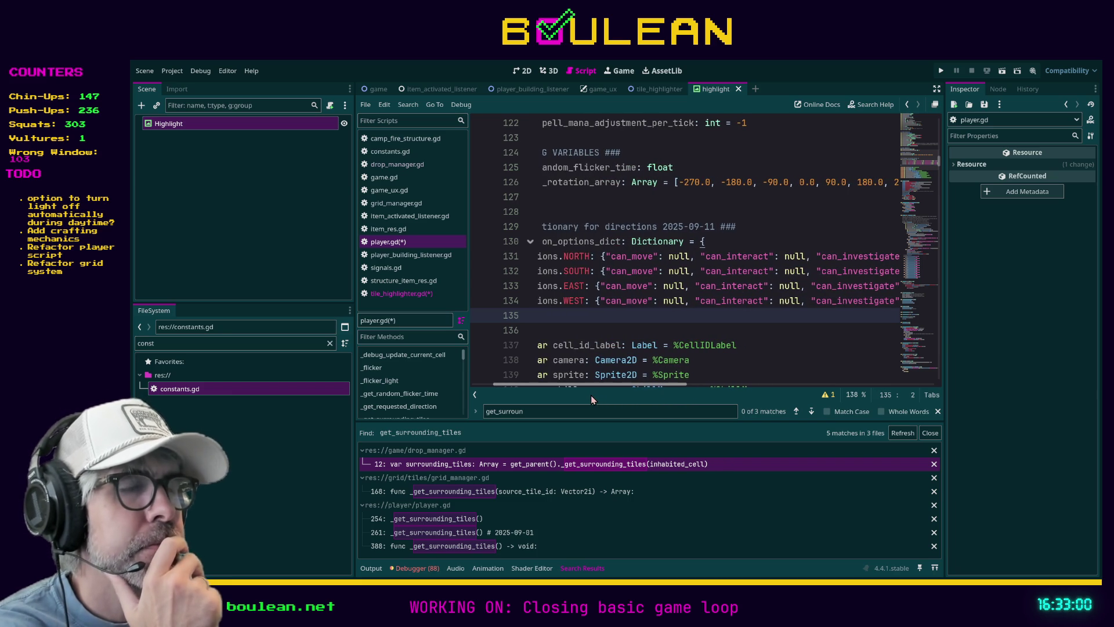
left_click_drag(592, 385, 567, 384)
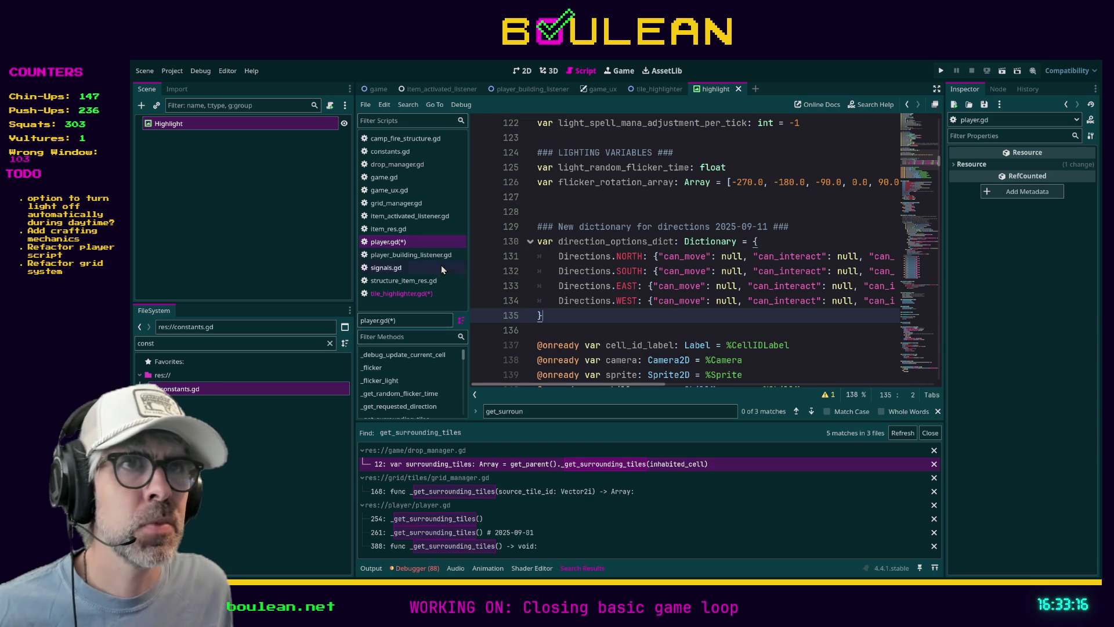
Step: Start a text search in player.gd for 'tile'
left_click(406, 243)
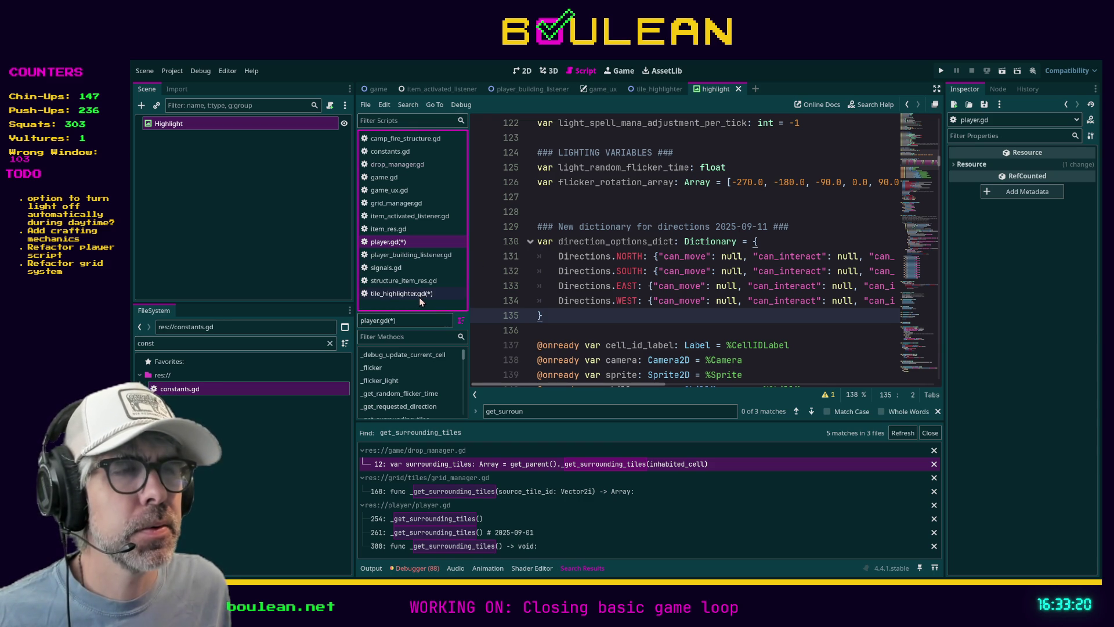
left_click(580, 318)
key("ctrl+f")
type("tile")
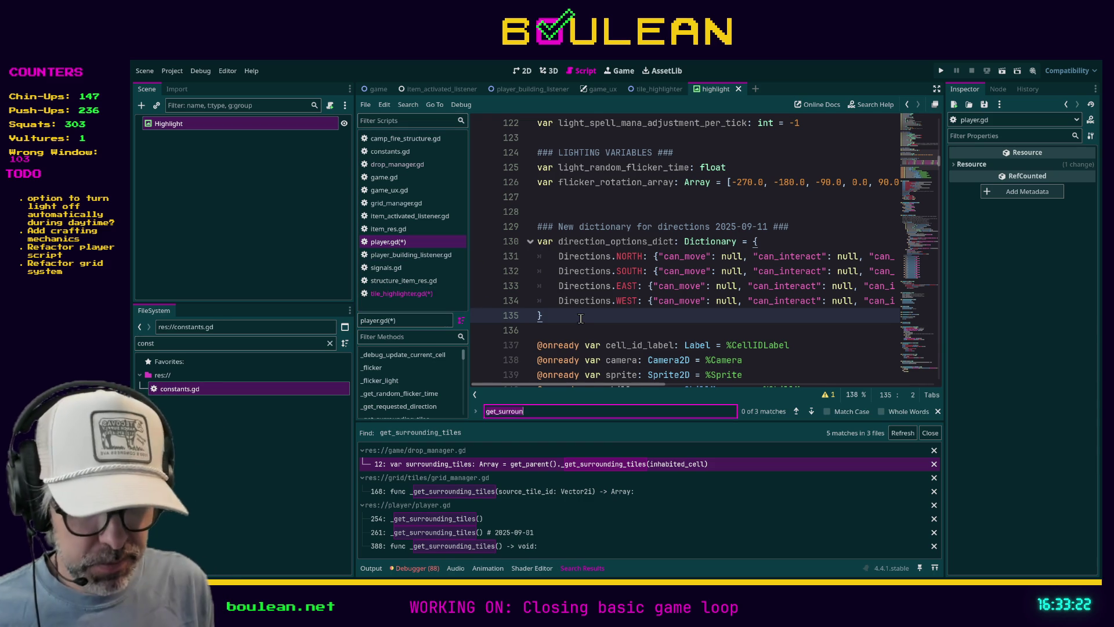
Step: Step back through the 'tile' matches to the tile variable declarations near line 93
left_click(797, 412)
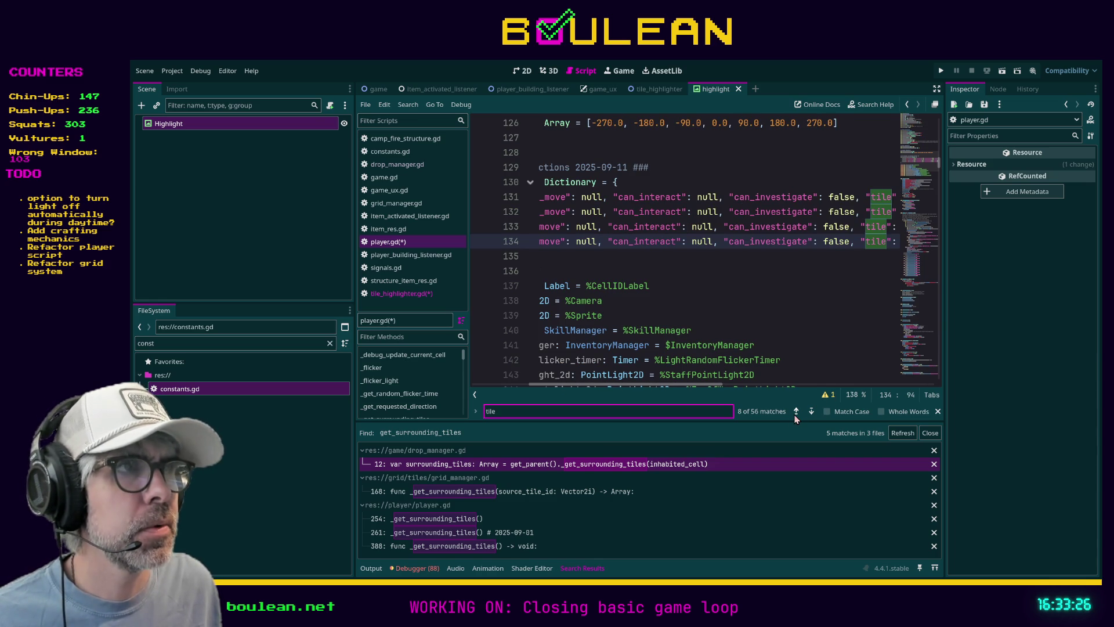
left_click(796, 412)
left_click(796, 412)
left_click(796, 412)
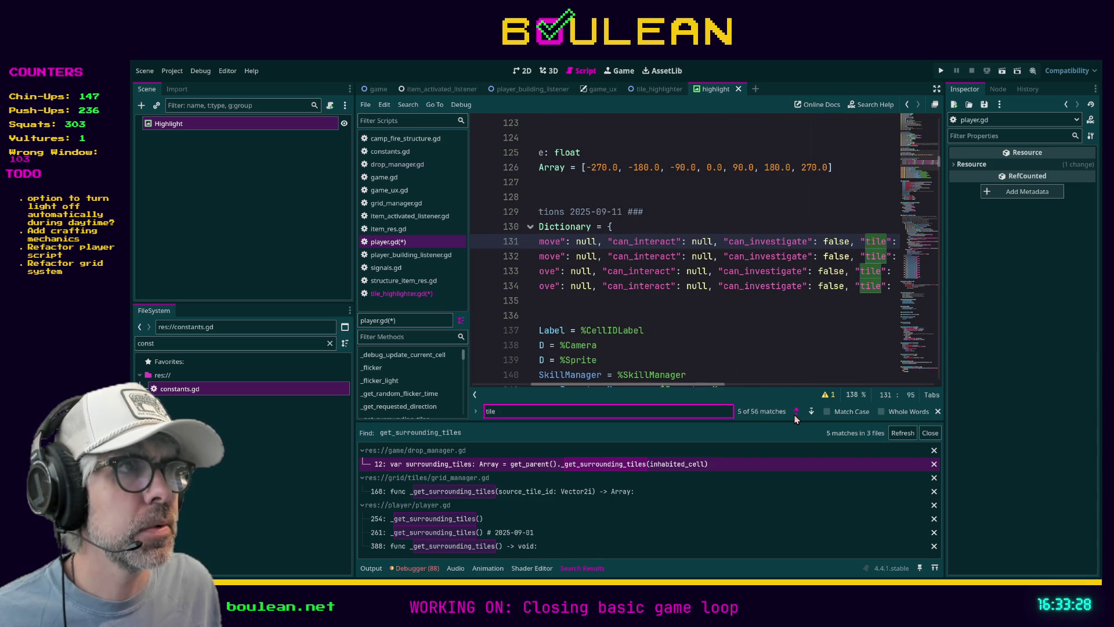
left_click(796, 412)
scroll(559, 382, "left", 3)
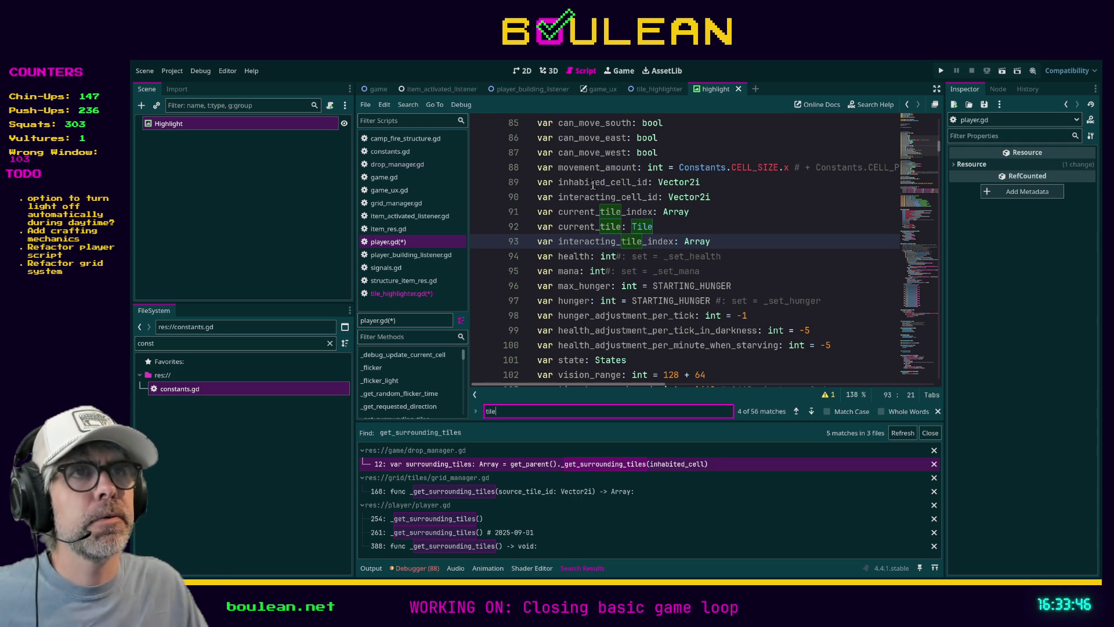
scroll(813, 189, "down", 3)
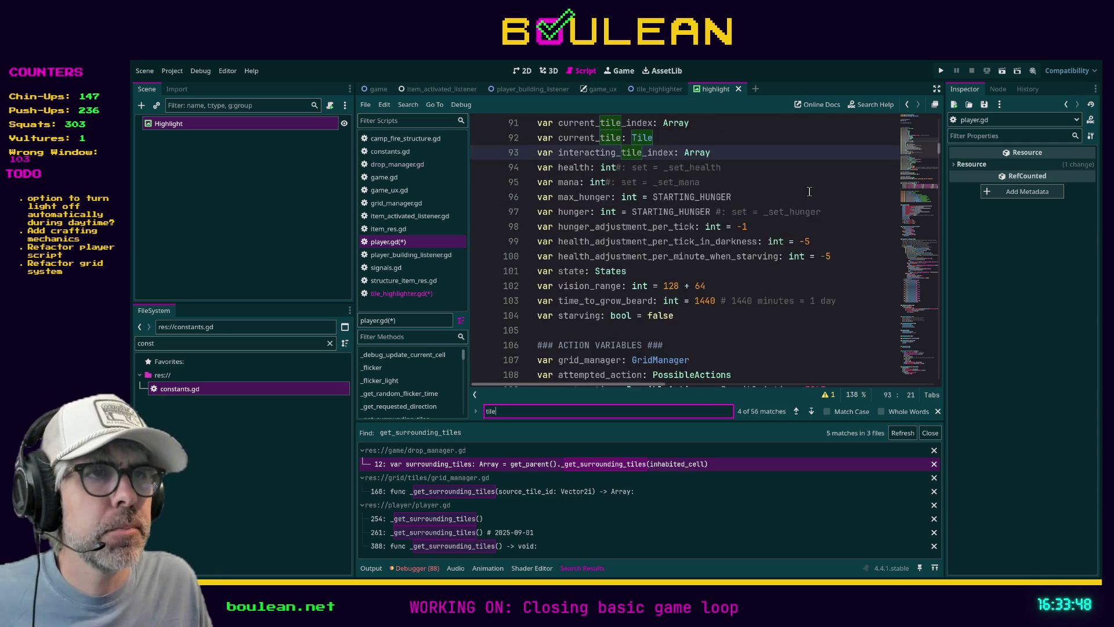
scroll(821, 174, "up", 3)
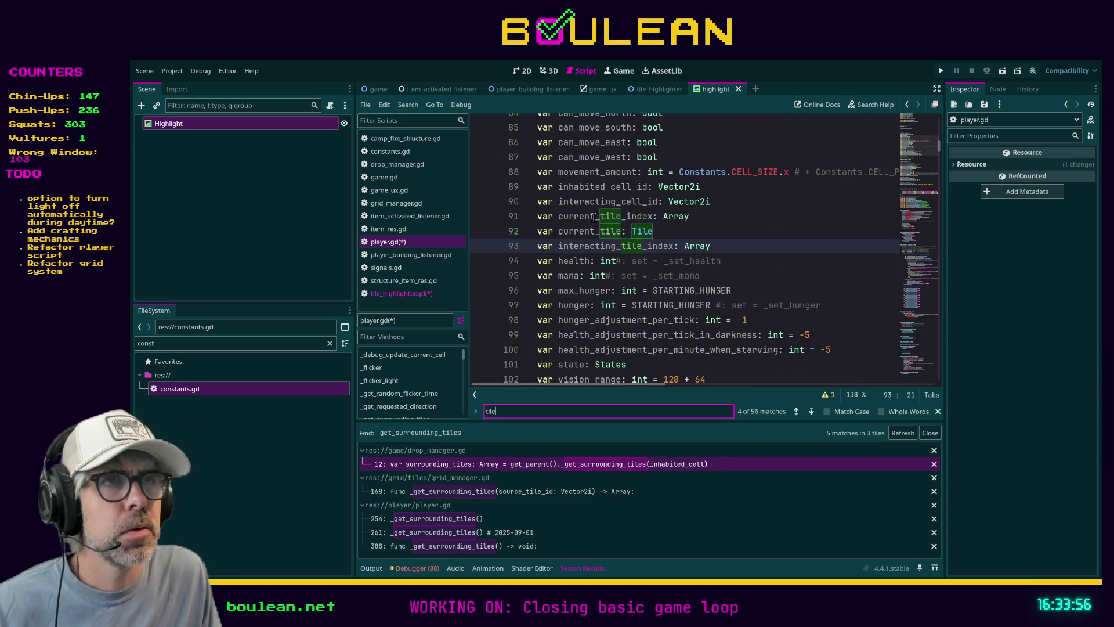
Step: Inspect lines 91–92, current_tile_index and current_tile, by placing the caret there
left_click(765, 216)
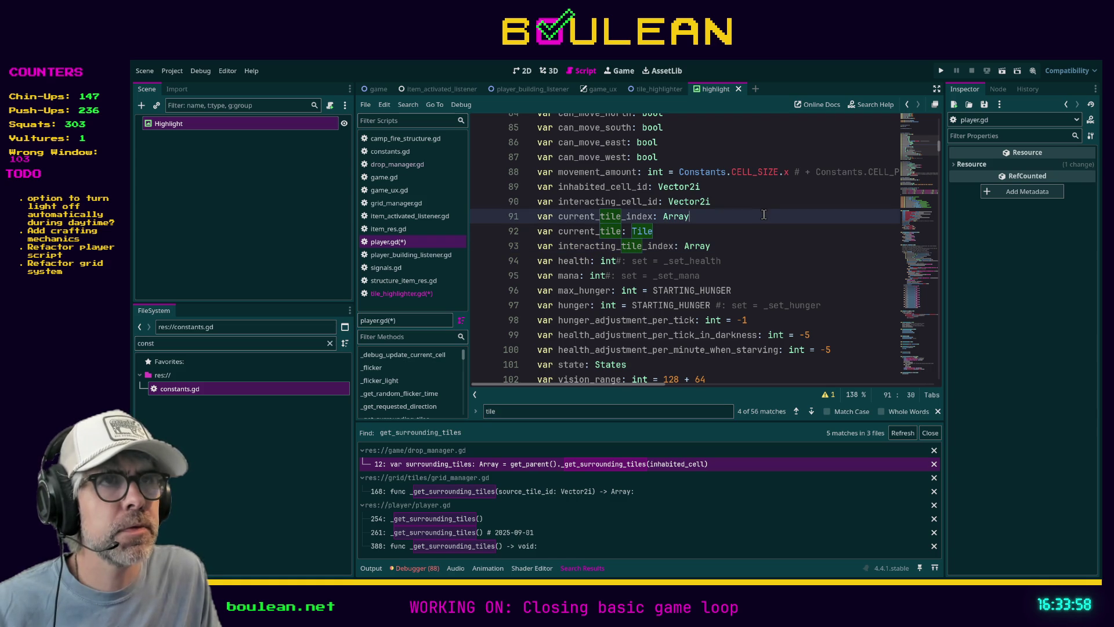
left_click(579, 231)
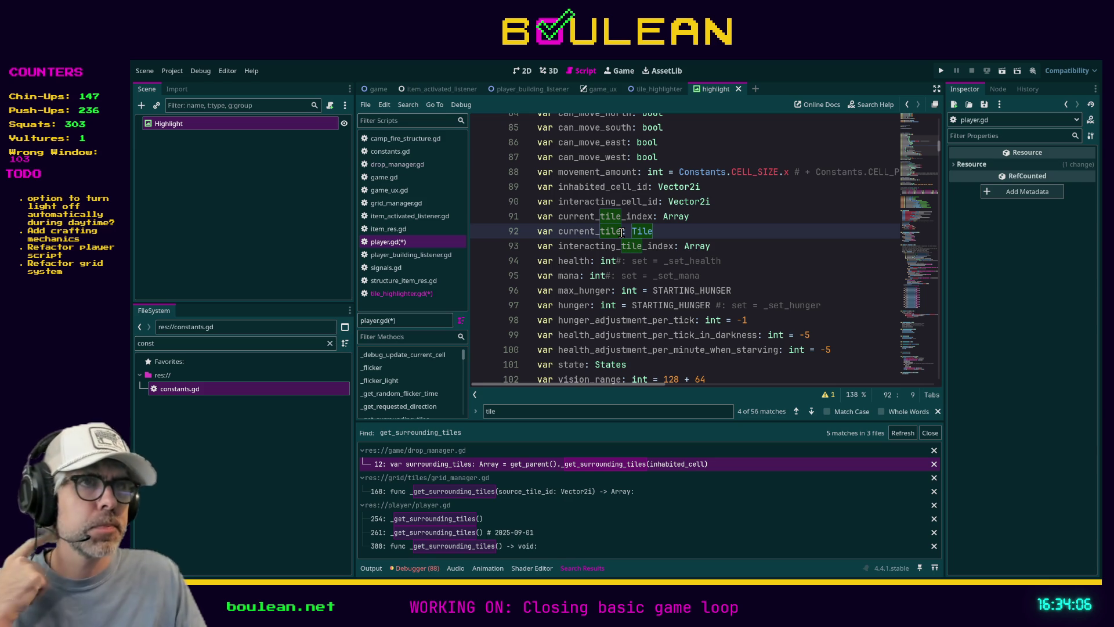
left_click(713, 217)
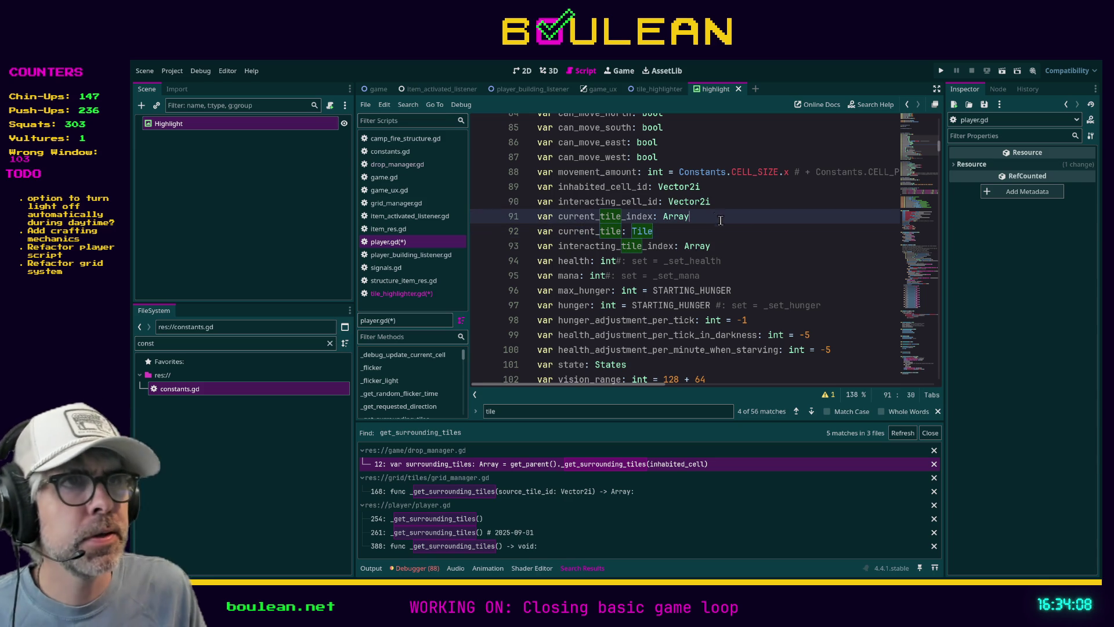
key("ctrl+f")
type("curr")
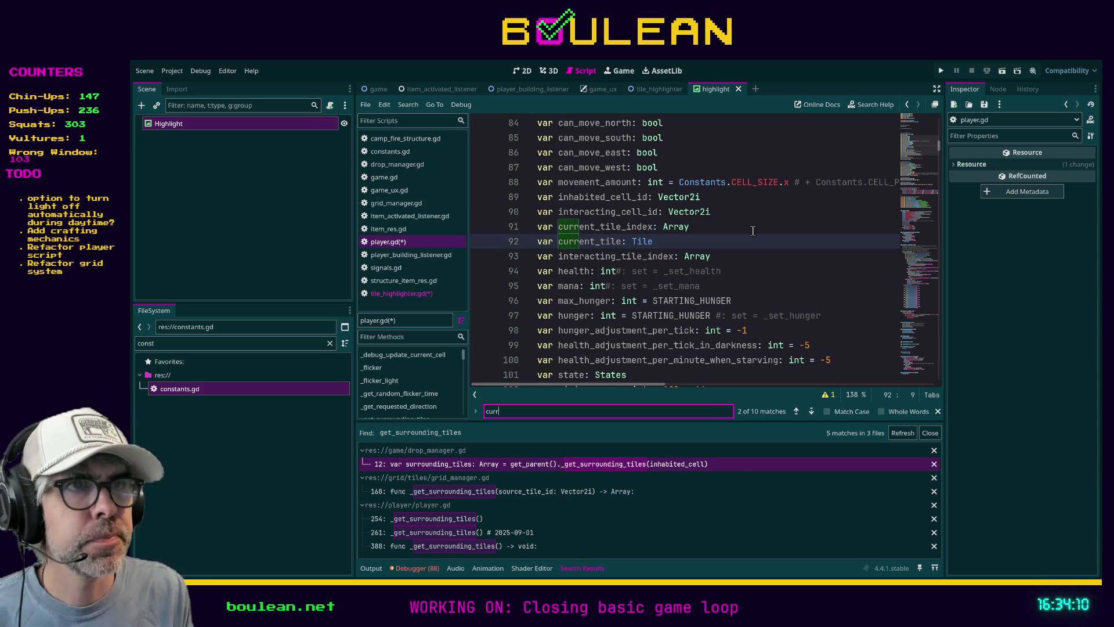
type("ent_tile_")
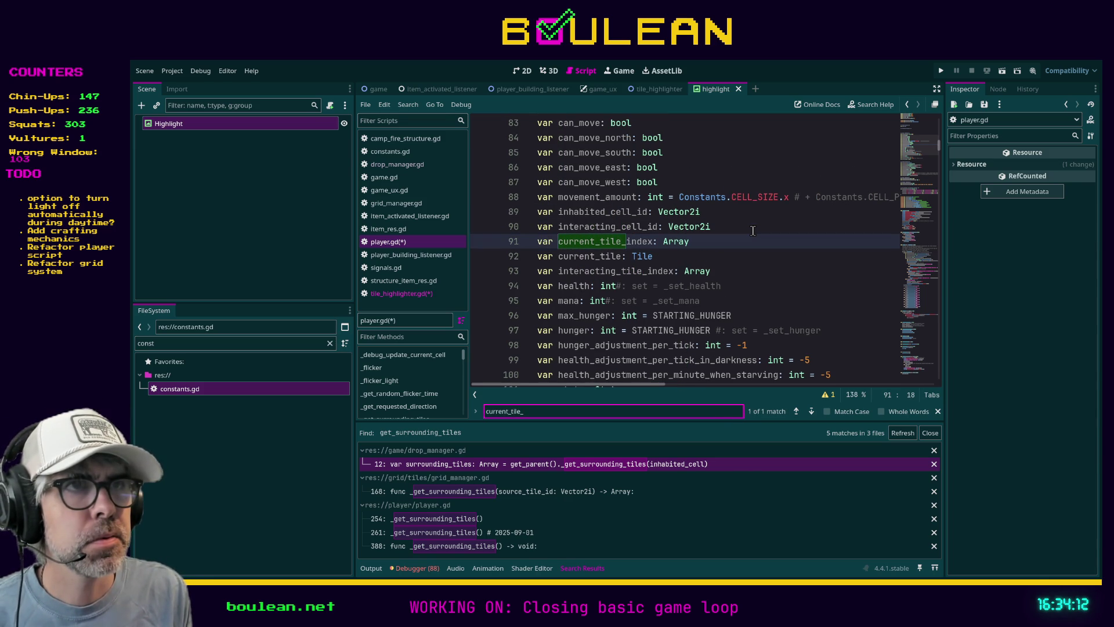
type("index")
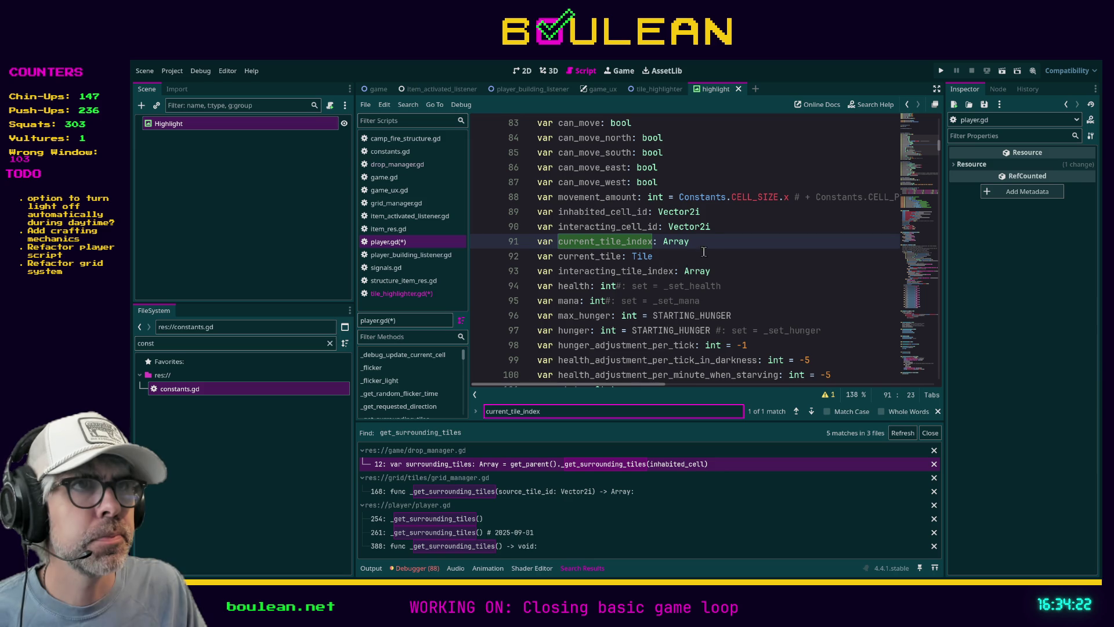
double_click(627, 212)
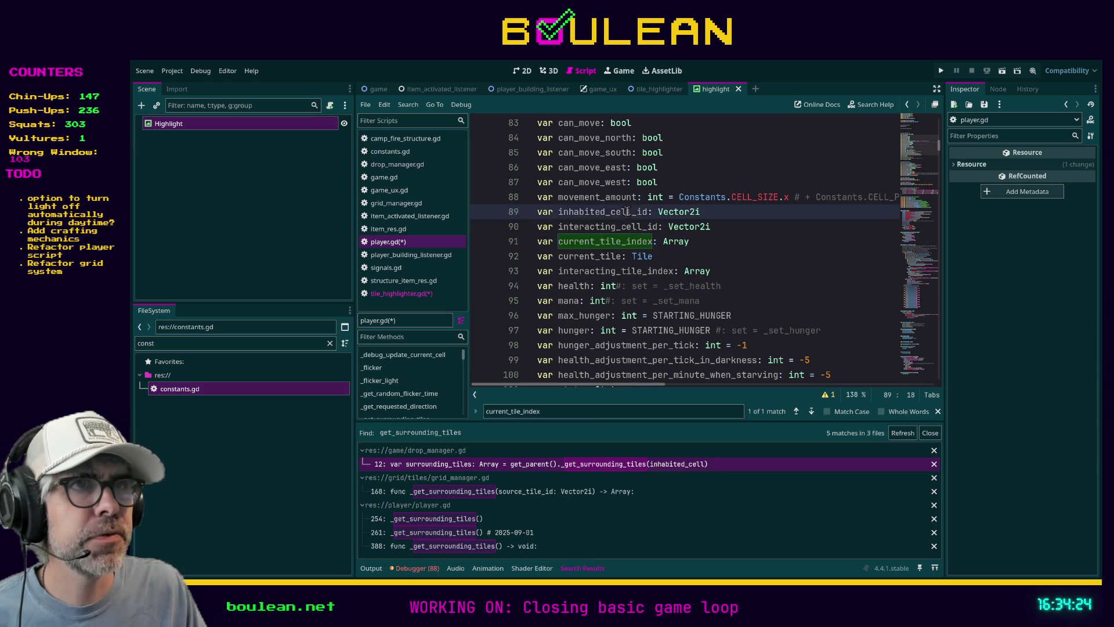
key("ctrl+f")
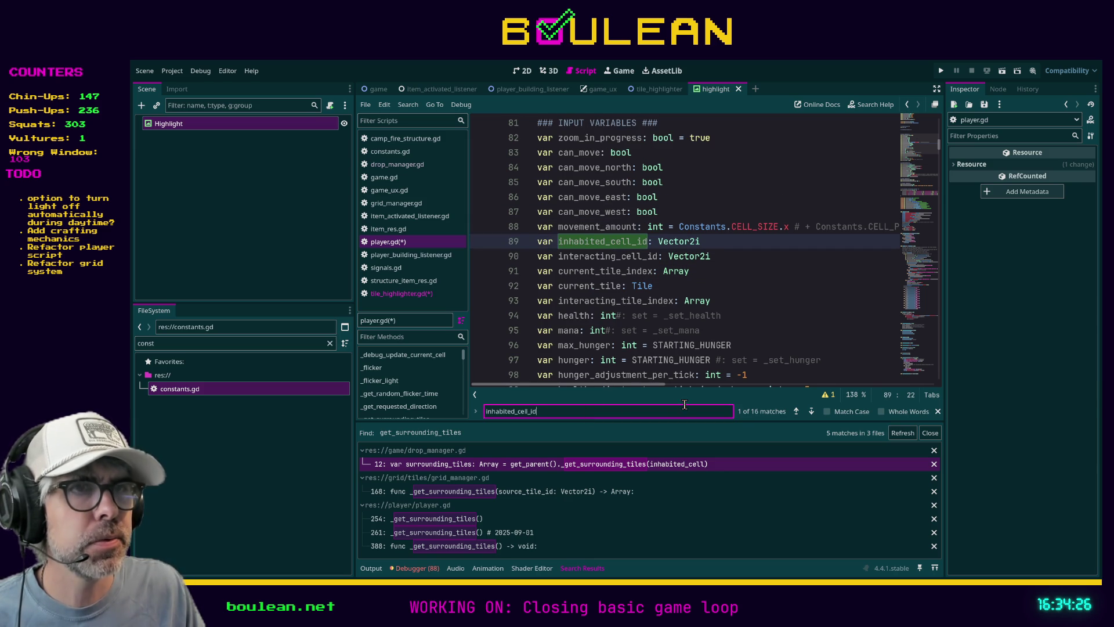
left_click(811, 412)
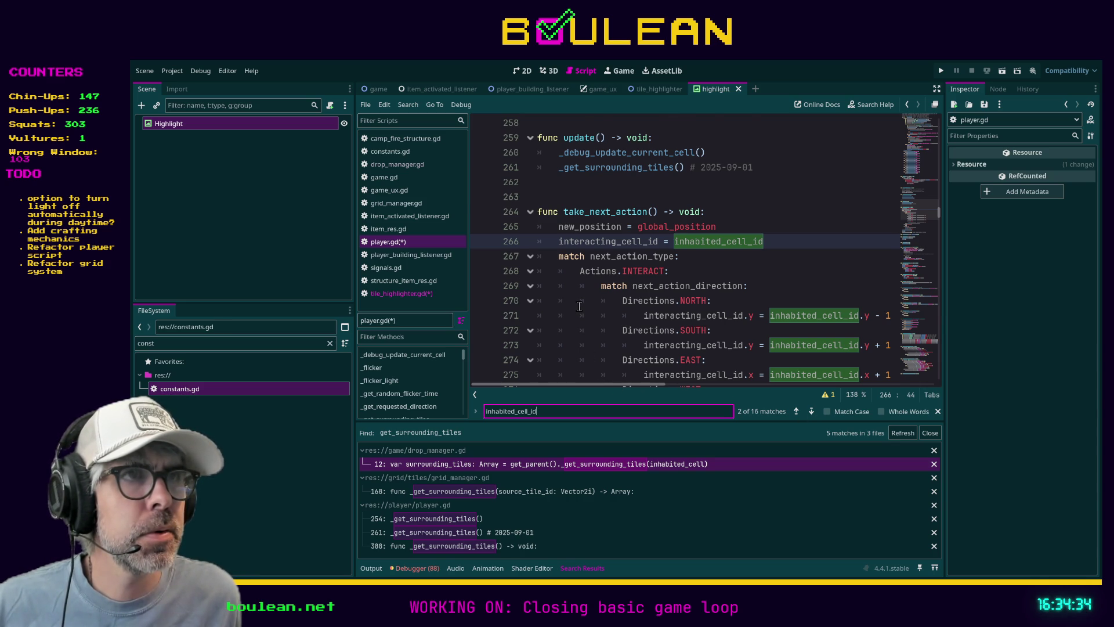
scroll(579, 306, "down", 1)
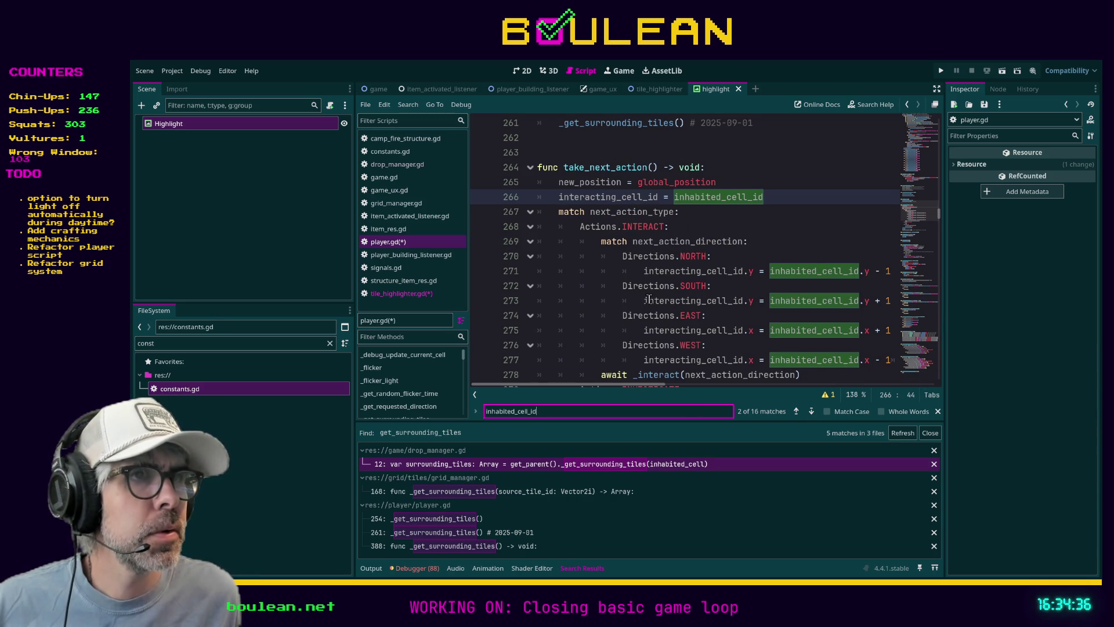
scroll(654, 305, "down", 1)
left_click(735, 315)
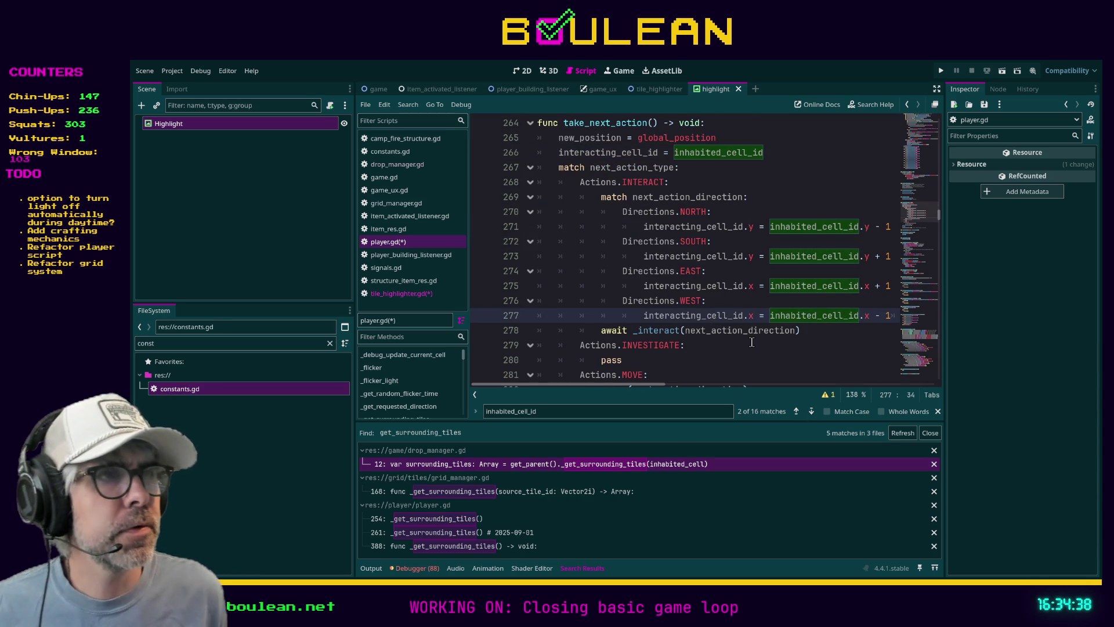
key("shift+Home")
key("shift+Home")
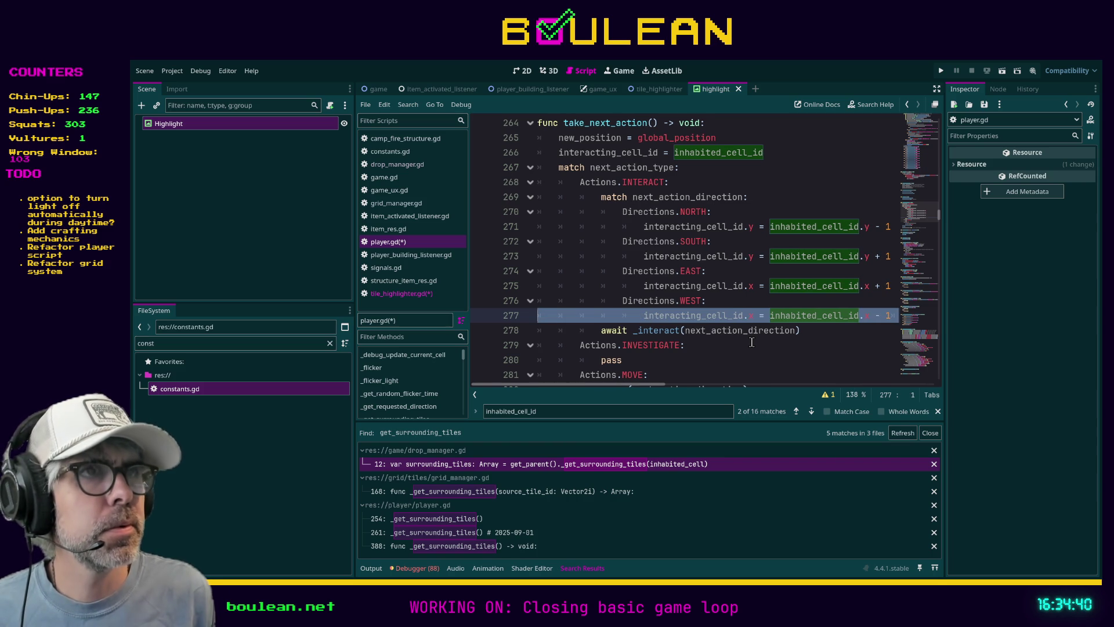
key("shift+Up")
key("shift+Up")
key("shift+Up")
key("shift+Up")
key("shift+Up")
key("shift+Up")
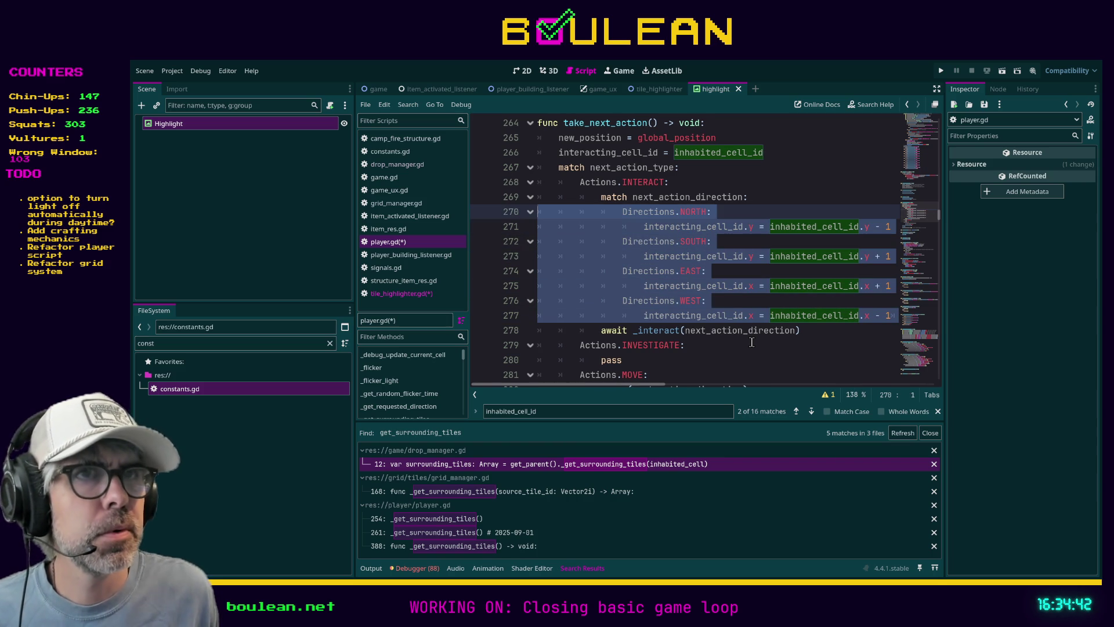
Step: In tile_highlighter.gd, comment out the direction for-loop line with '#'
left_click(406, 292)
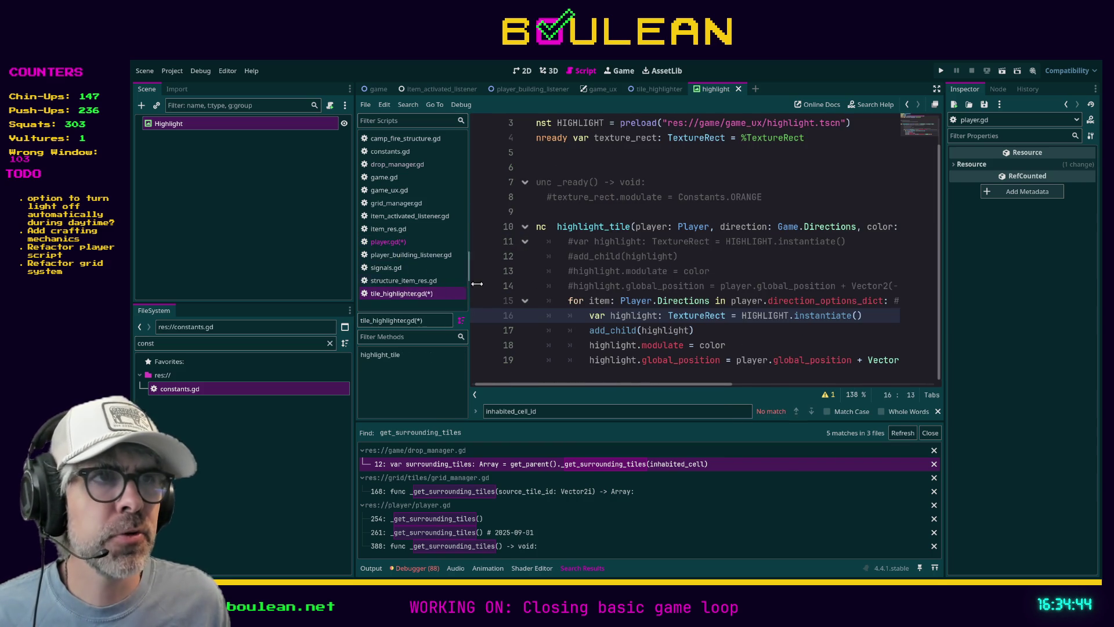
left_click(569, 300)
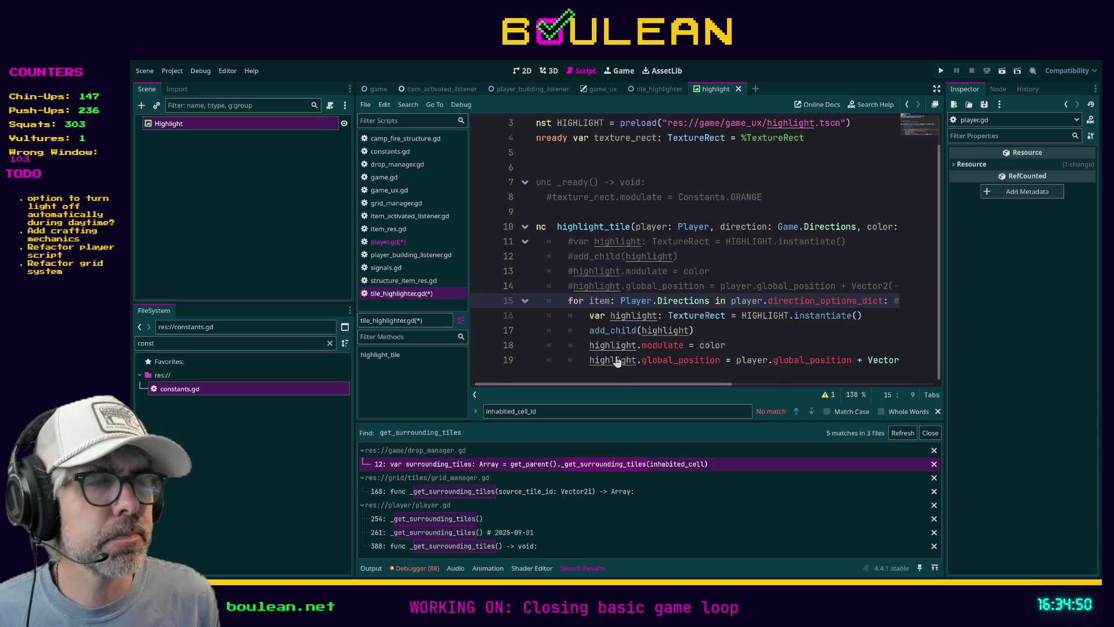
type("#")
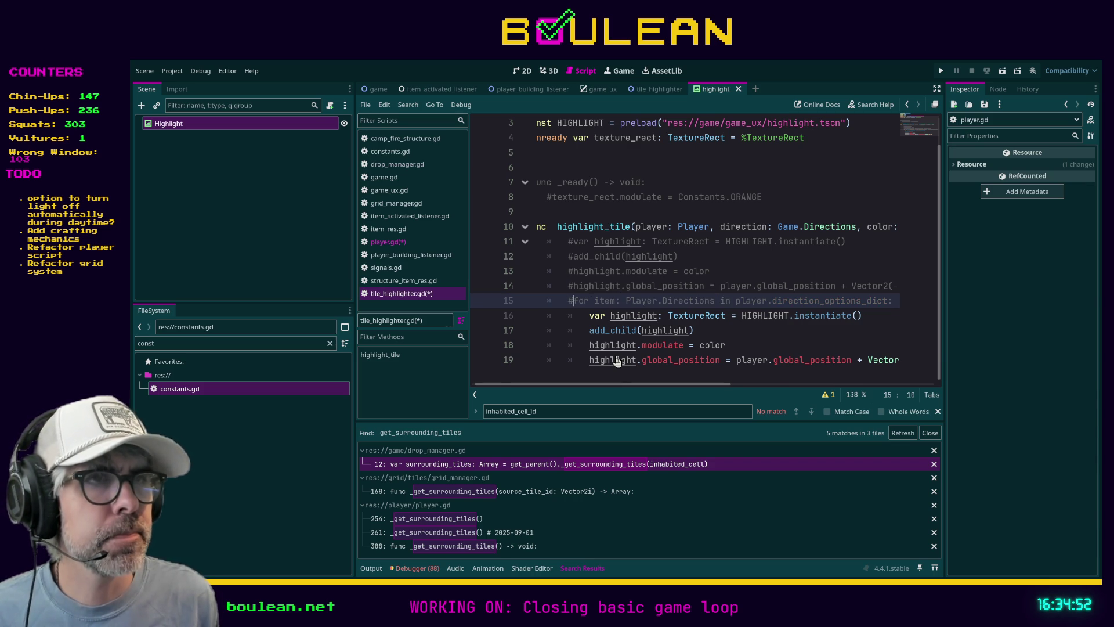
Step: Remove one indent level from loop body lines 16–19
left_click(712, 360)
key("shift+Tab")
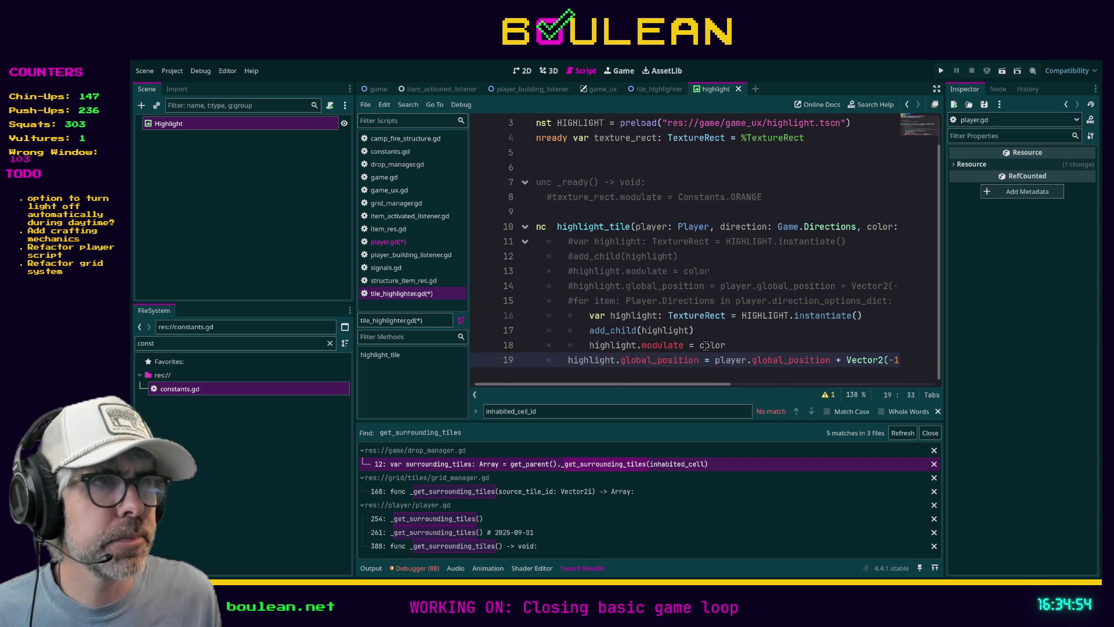
left_click(713, 345)
key("shift+Tab")
left_click(712, 331)
key("shift+Tab")
left_click(714, 315)
key("shift+Tab")
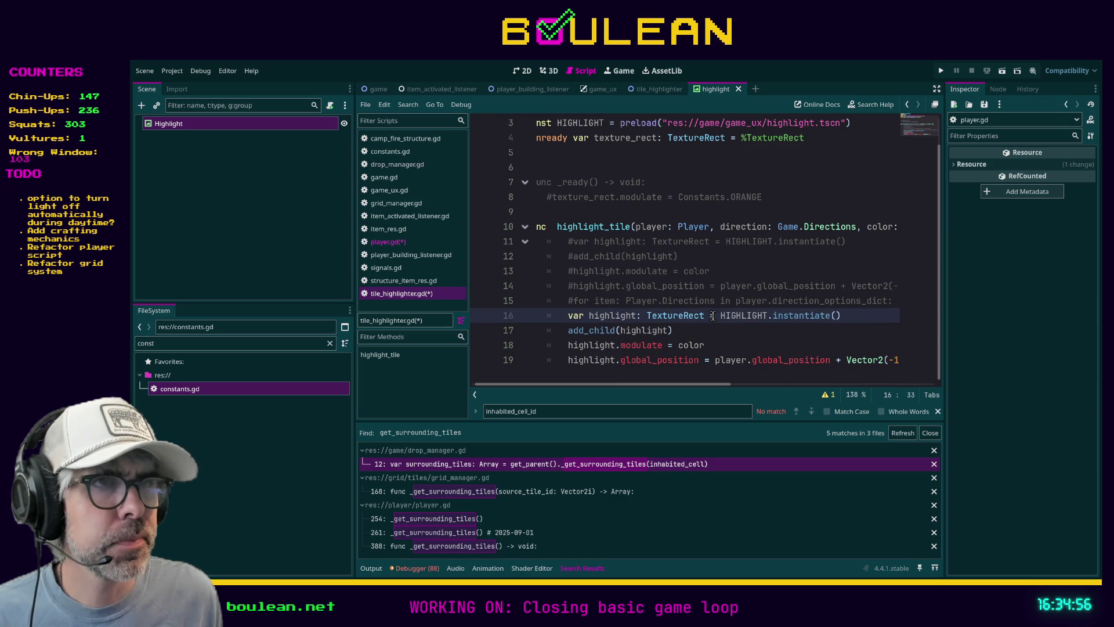
Step: Type inhabited_cell on line 19, accepting then undoing the inhabited_cell_id completion
left_click(713, 359)
scroll(726, 382, "right", 2)
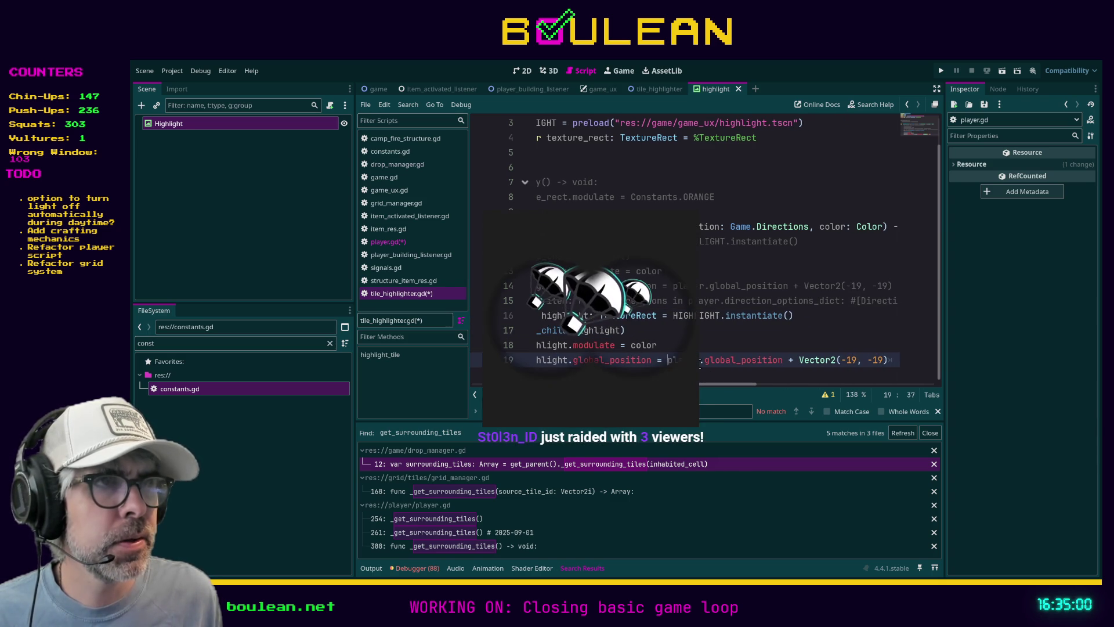
type("inhabi")
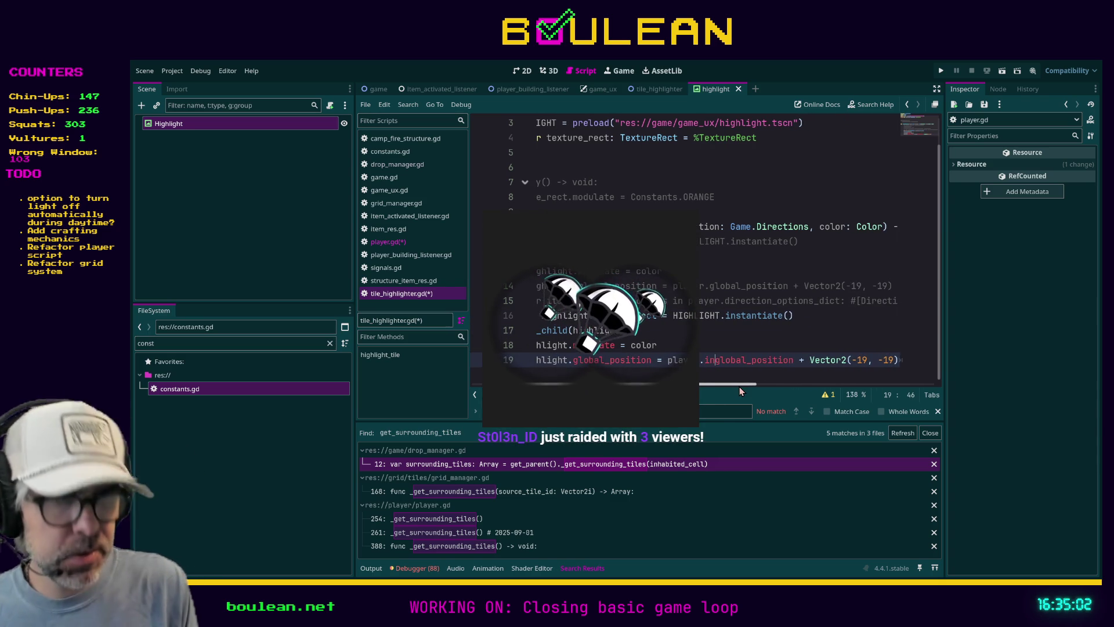
type("ted_cell")
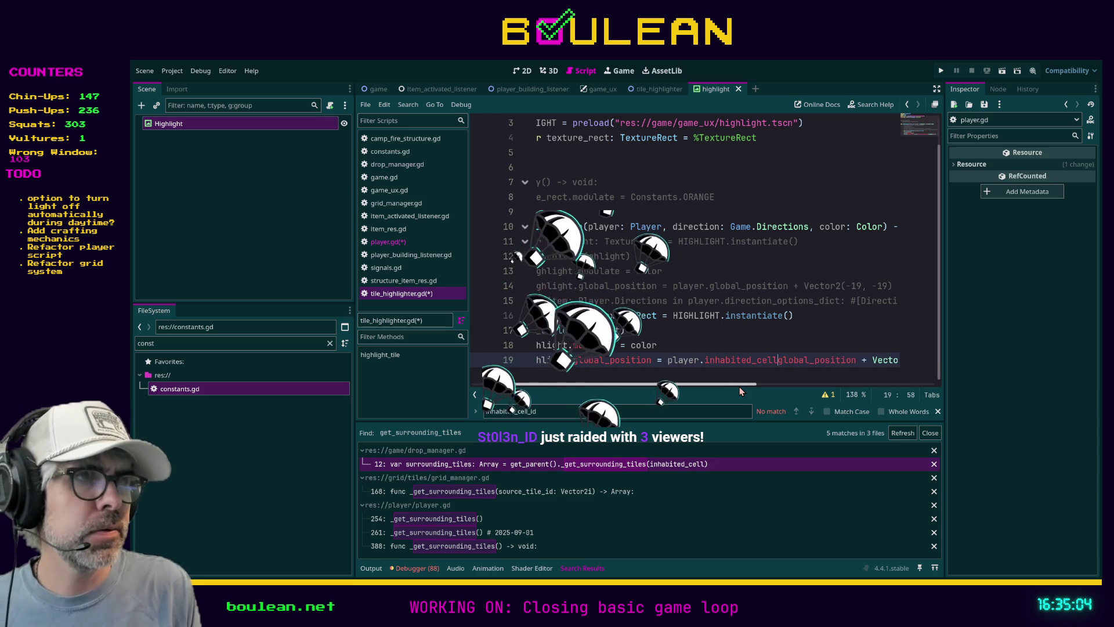
key("Tab")
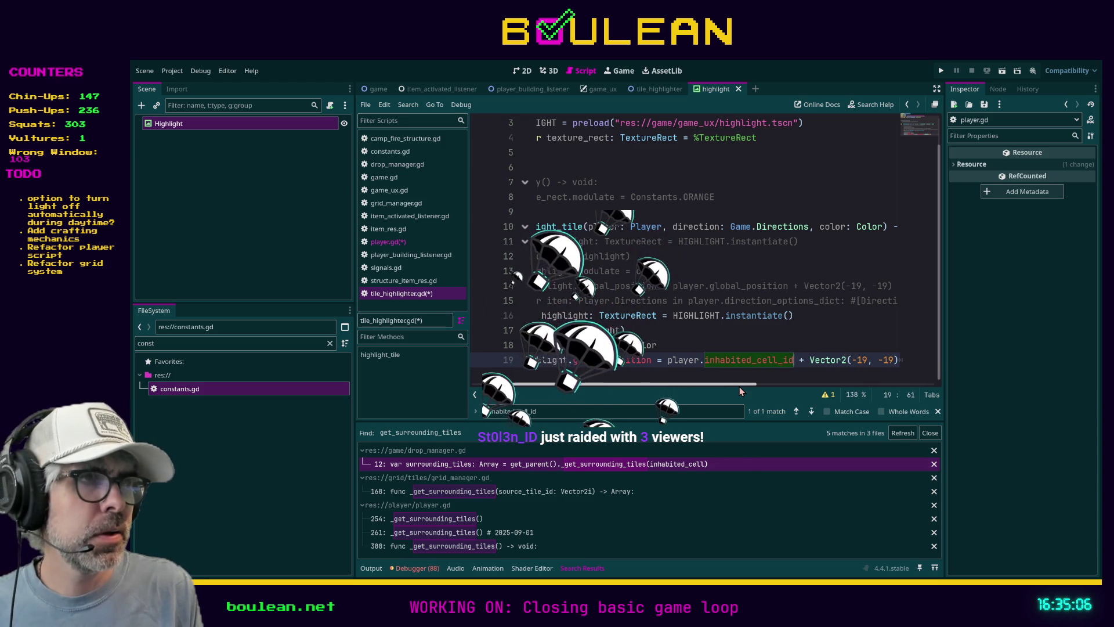
key("ctrl+z")
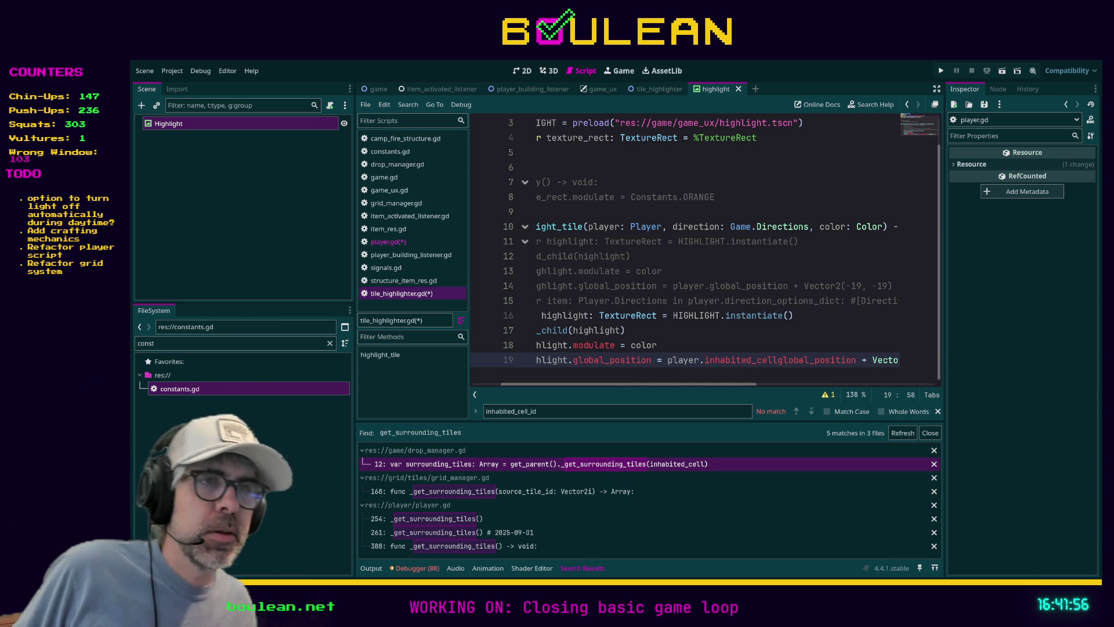
Step: Review the end of line 19's highlight.global_position assignment
scroll(560, 380, "left", 2)
key("End")
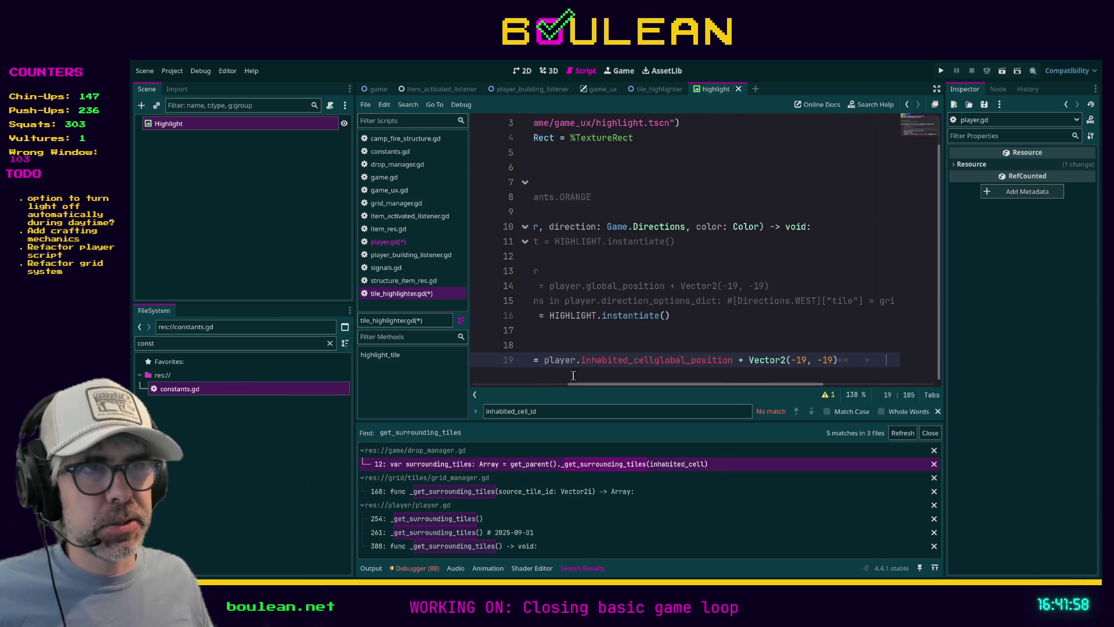
left_click_drag(601, 385, 506, 386)
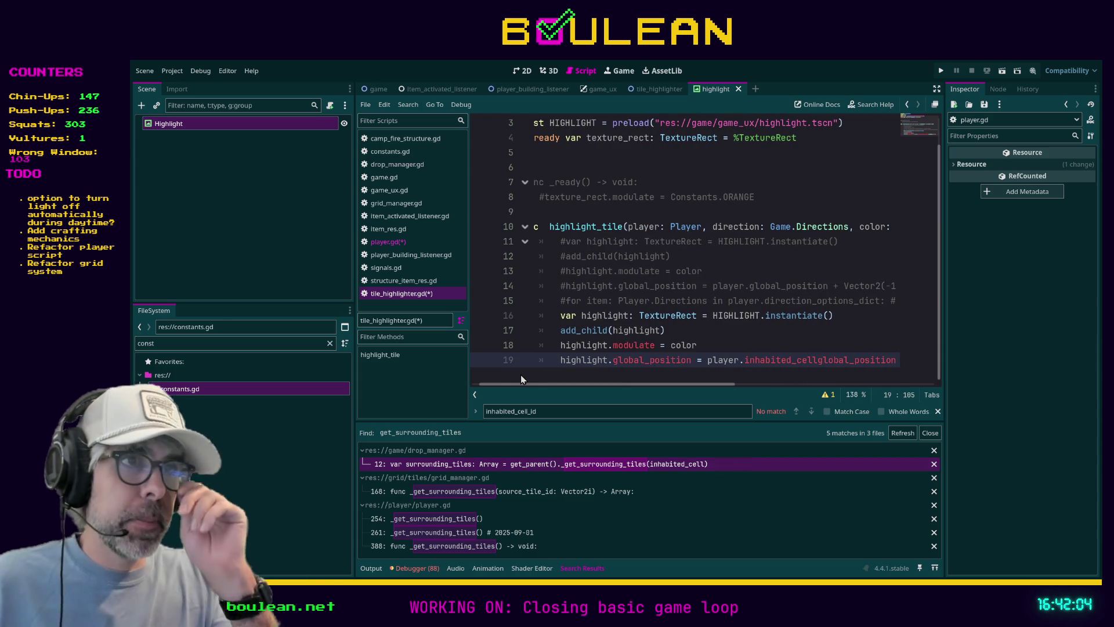
left_click(386, 241)
left_click(600, 259)
scroll(668, 261, "up", 7)
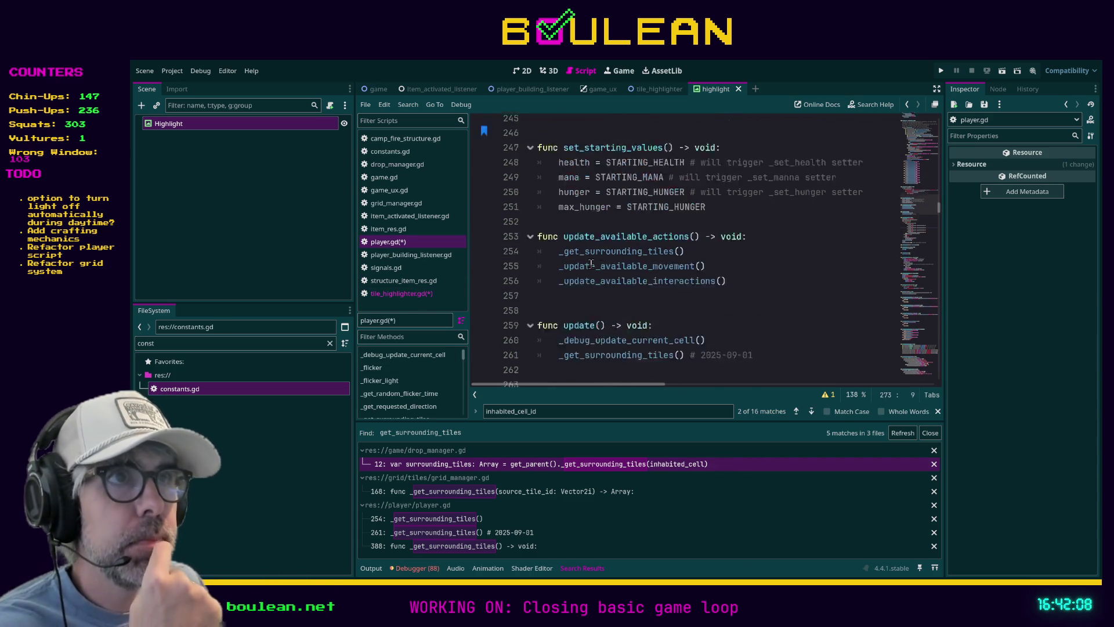
left_click(740, 268)
key("ctrl+f")
type("inhabited")
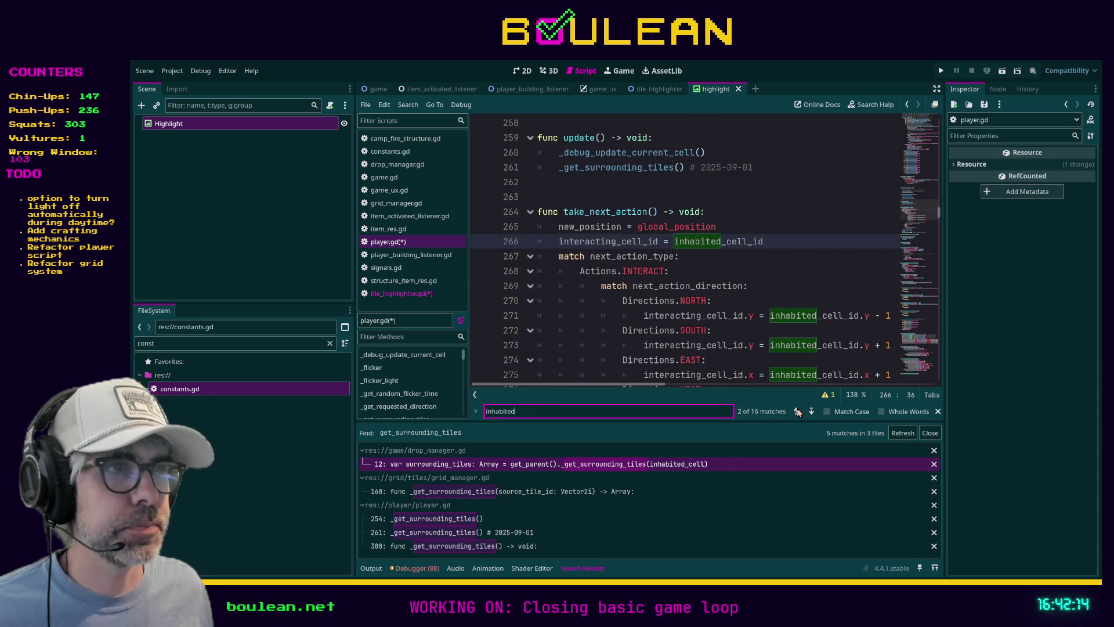
left_click(796, 411)
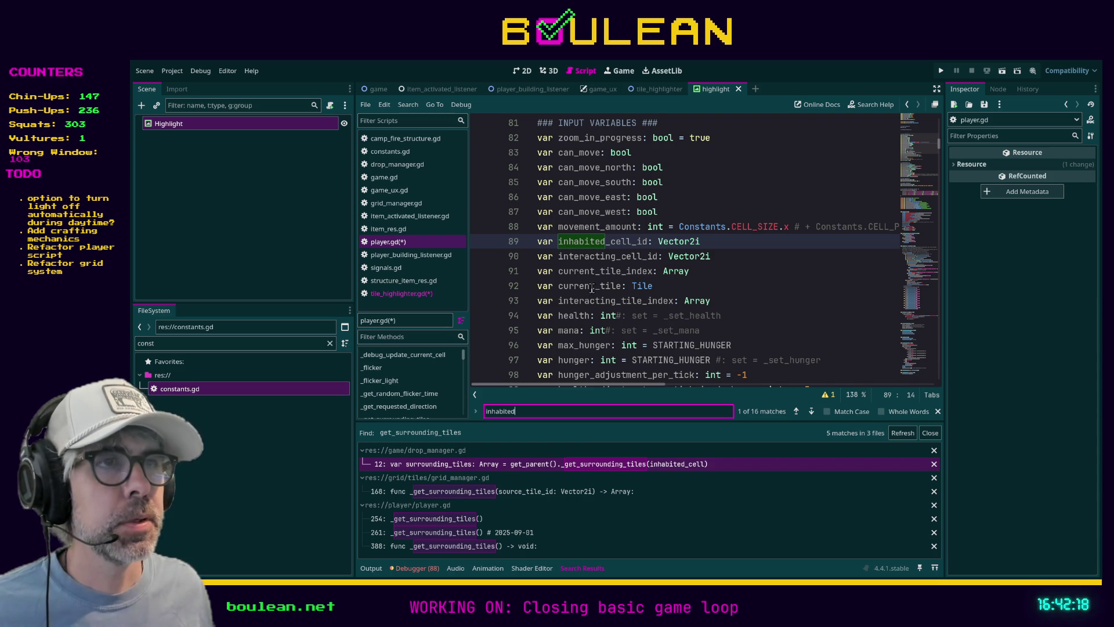
double_click(583, 287)
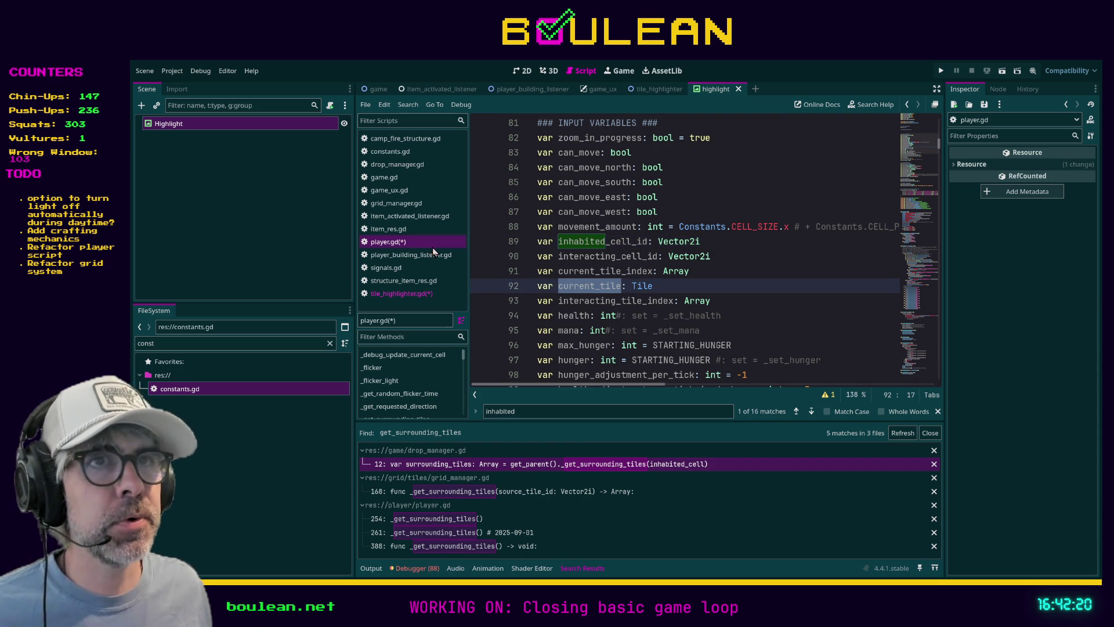
left_click(412, 246)
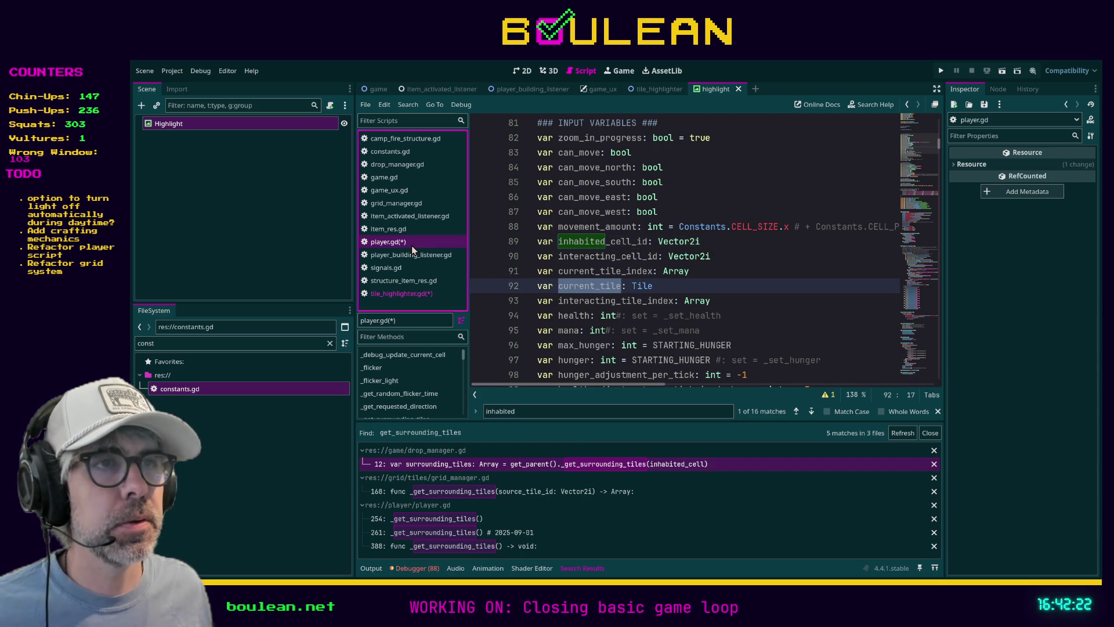
left_click(406, 294)
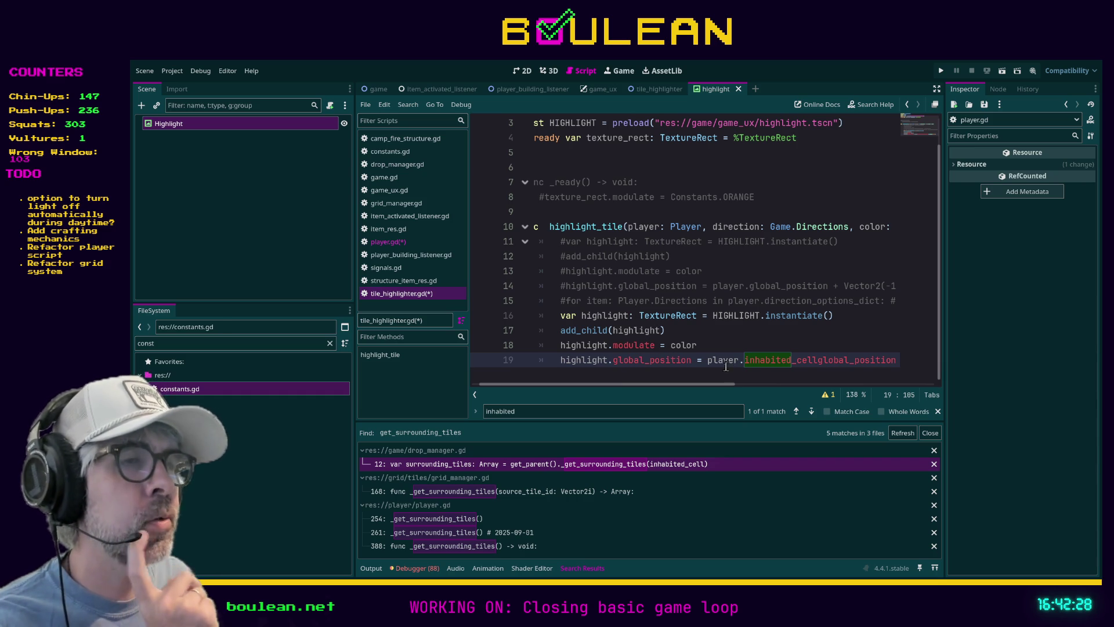
Step: Add current_tile.global_position after player. on line 19
left_click(783, 359)
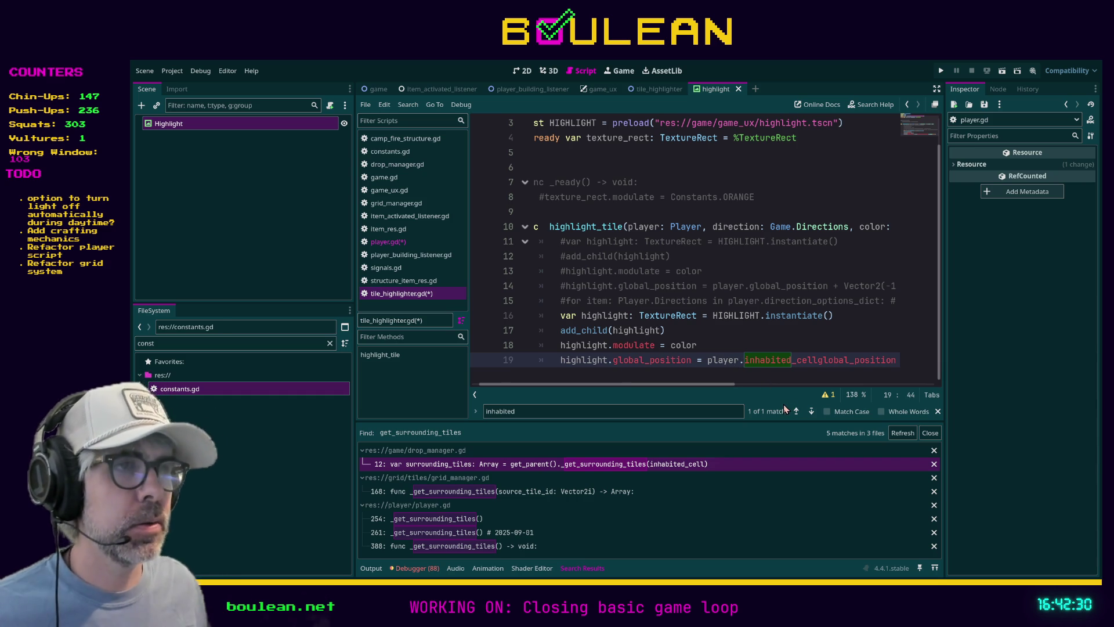
type("#")
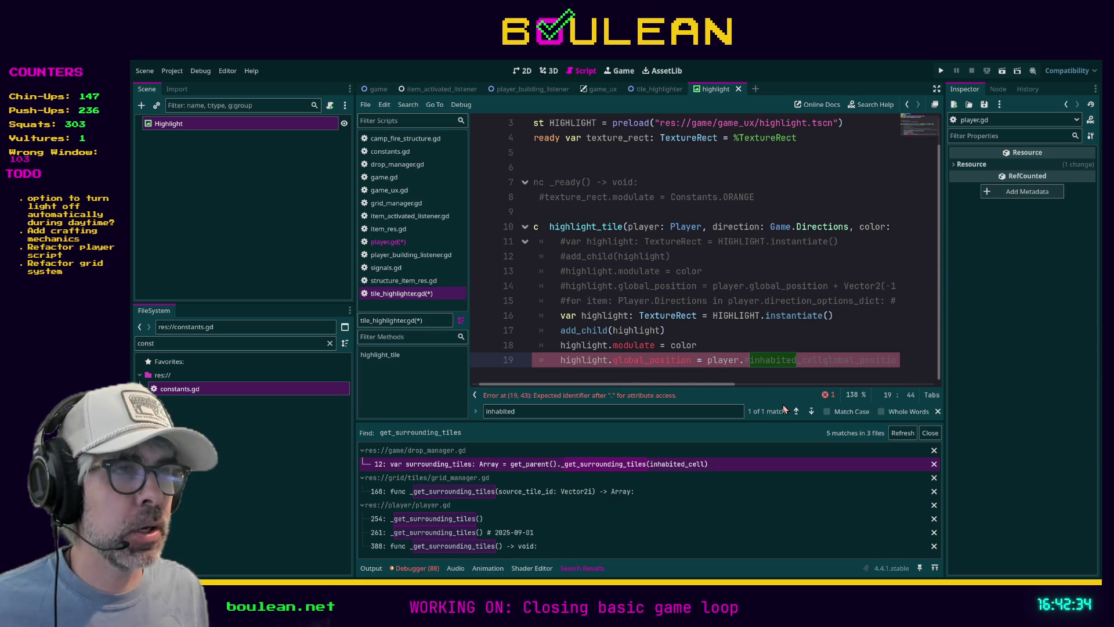
type("current_tile.glob")
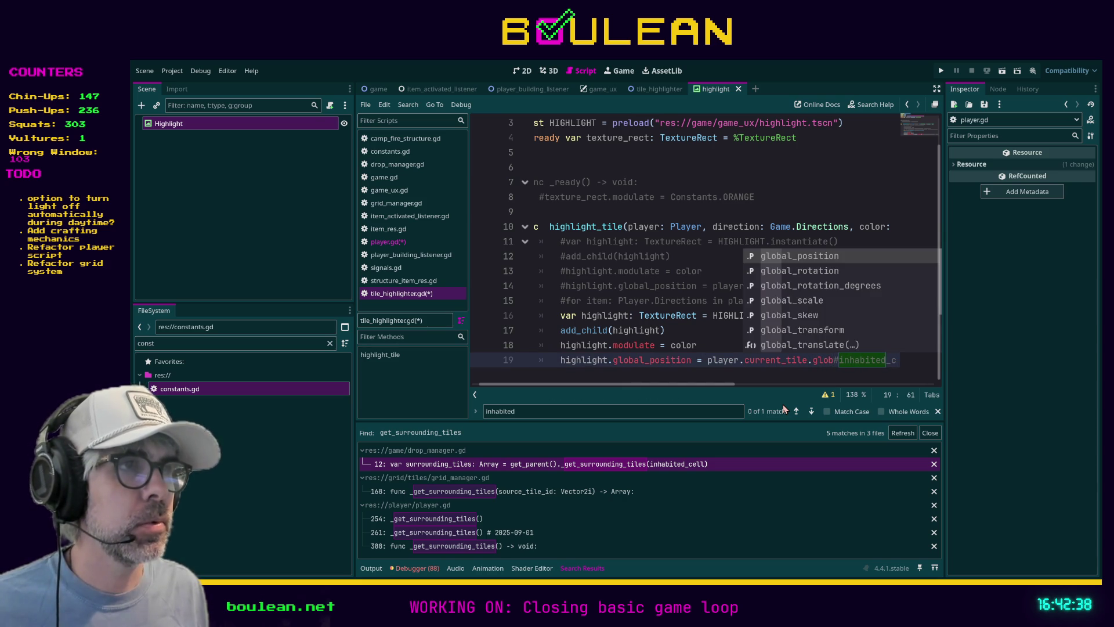
key("Return")
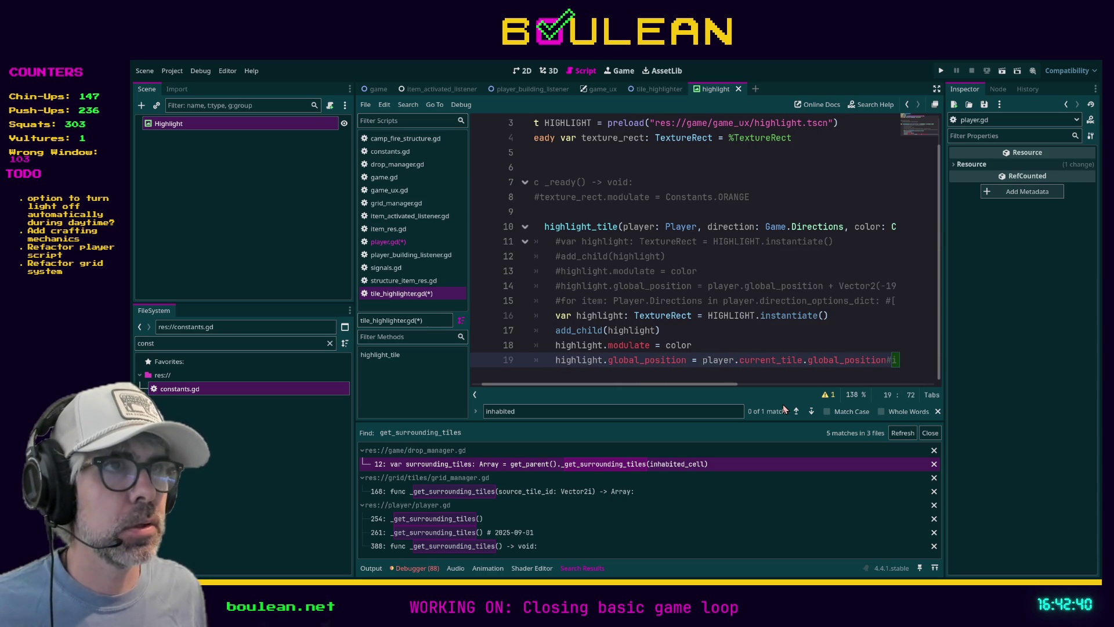
key("Home")
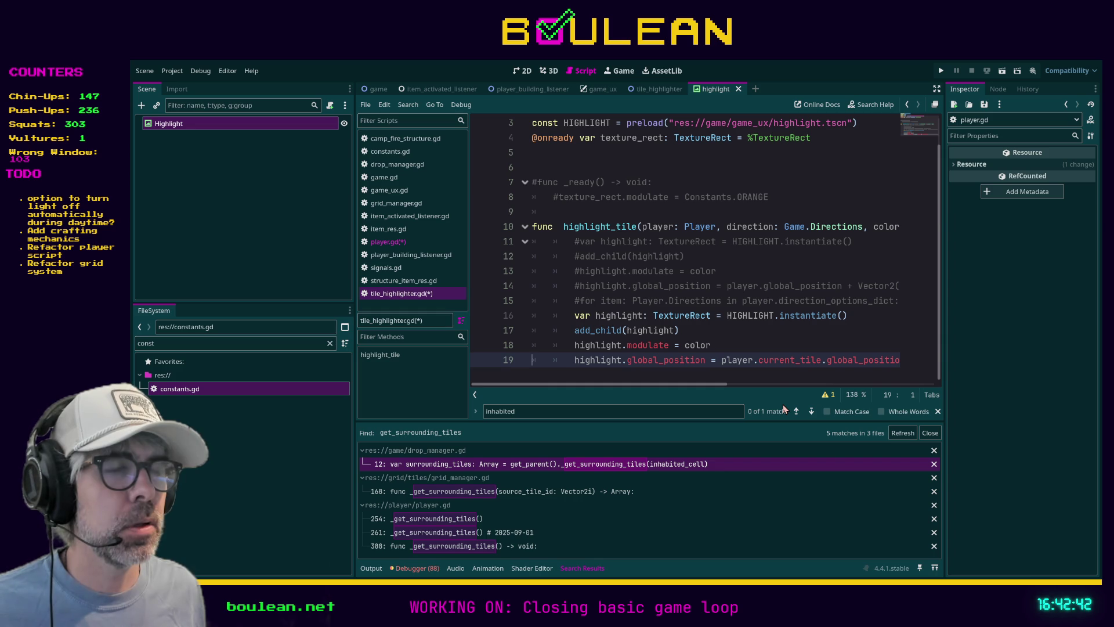
Step: Save all modified scripts and run the game with F5
key("ctrl+s")
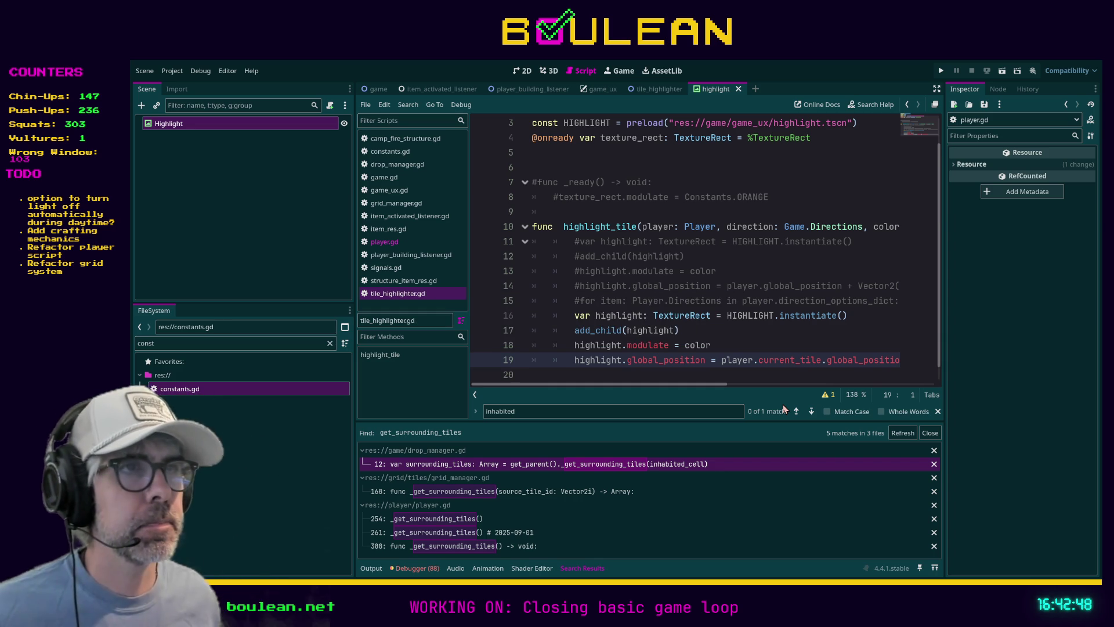
key("Left")
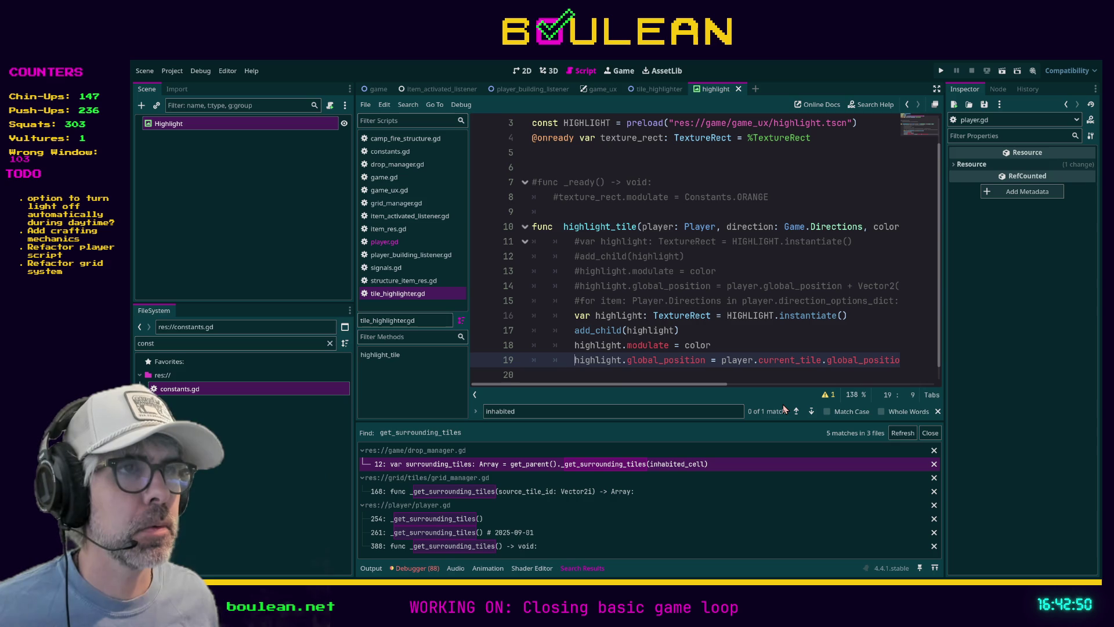
key("Up")
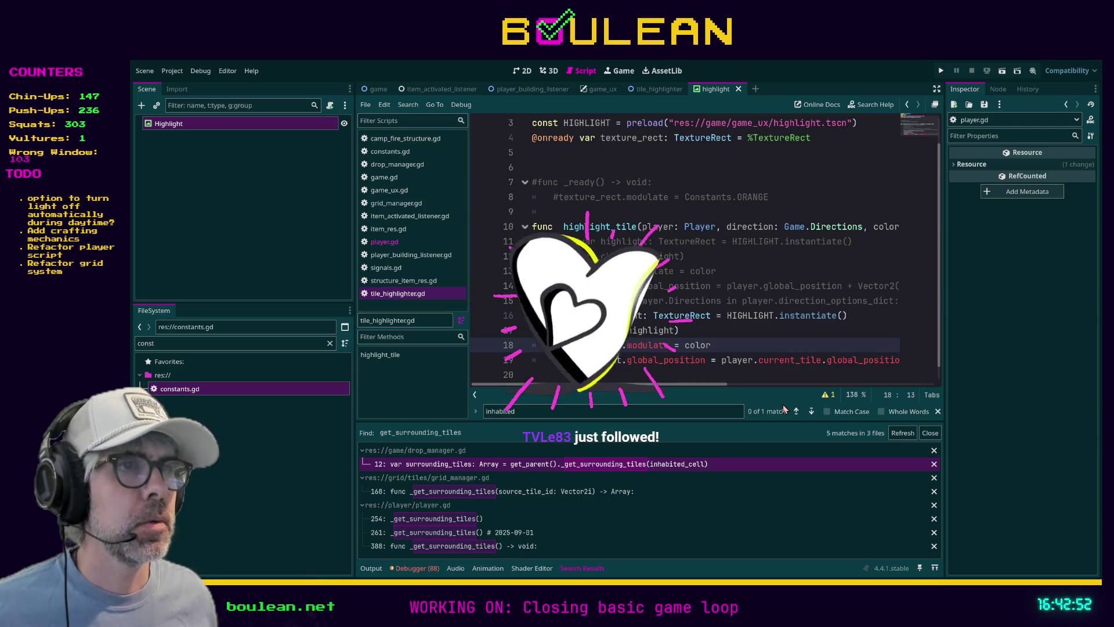
key("F5")
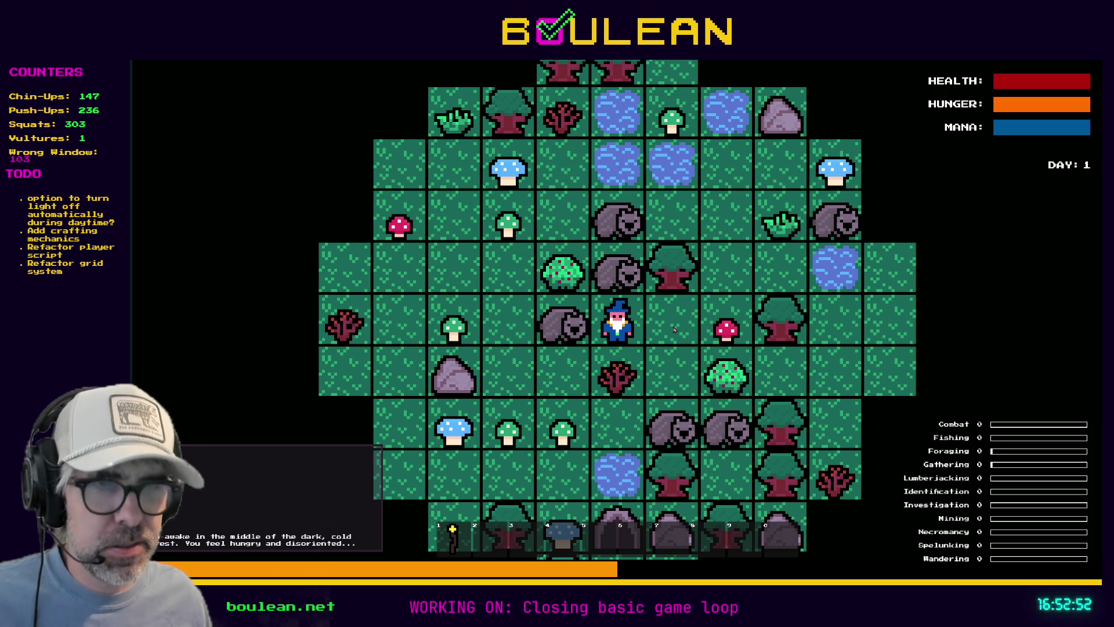
Step: Open the Crafting menu in the running game with the C key
key("c")
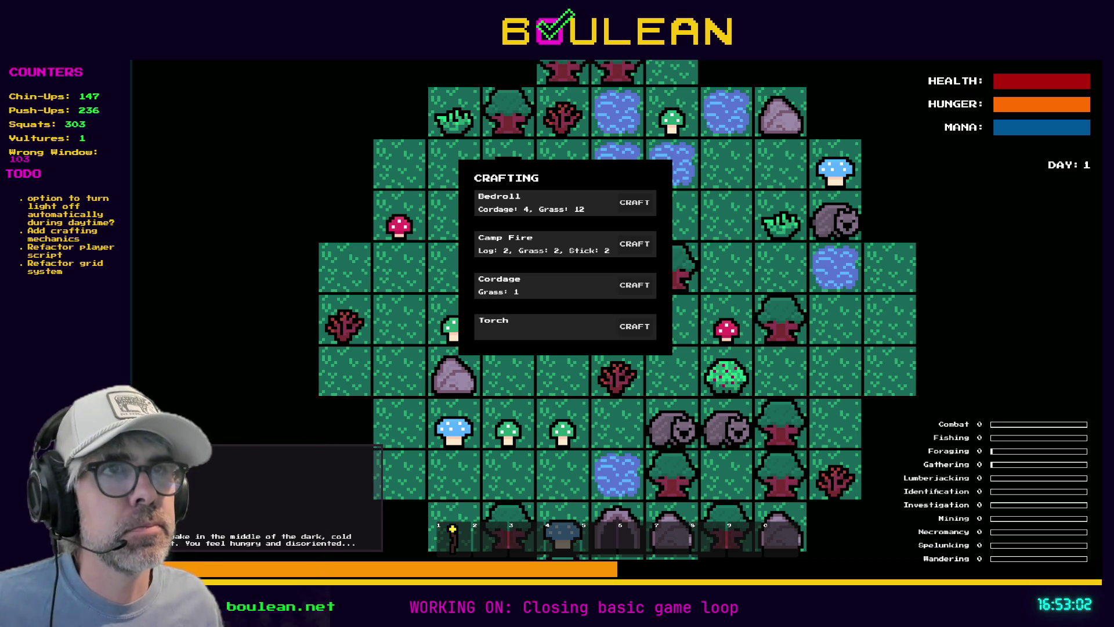
Step: Craft a Camp Fire and close the Crafting panel
left_click(630, 249)
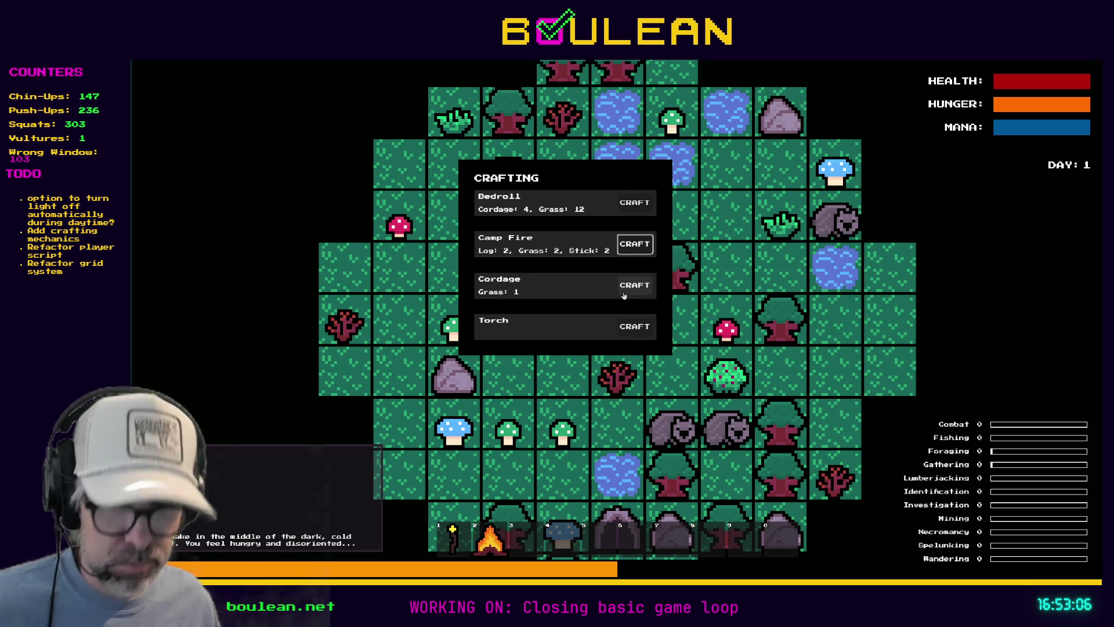
key("Escape")
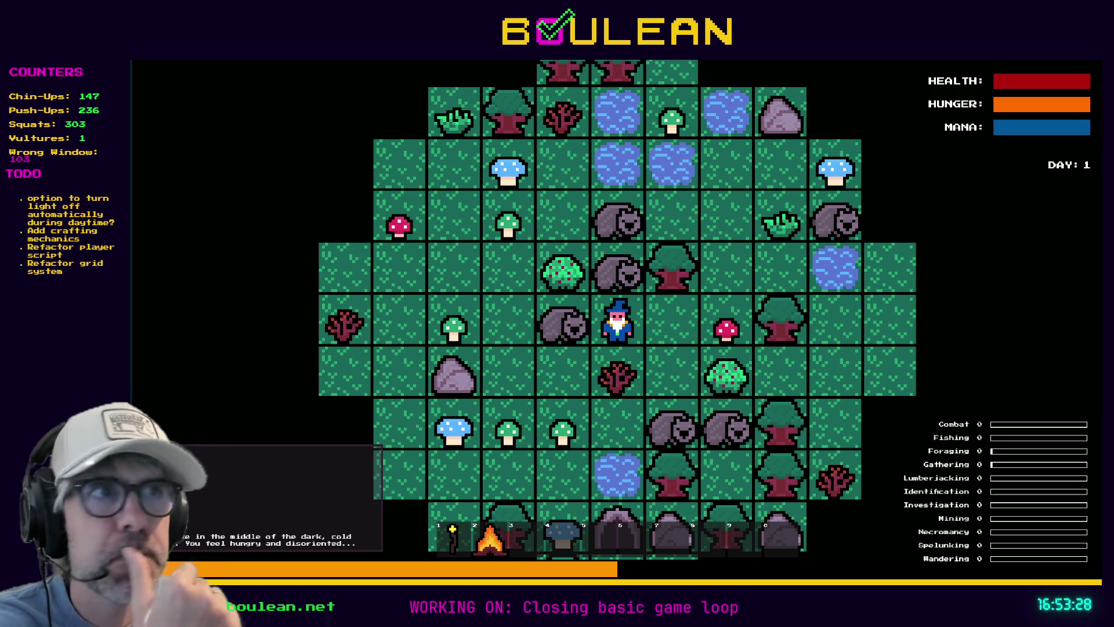
Step: Stop the game, view grid_manager.gd's _get_surrounding_tiles, and show the Game scene
key("F8")
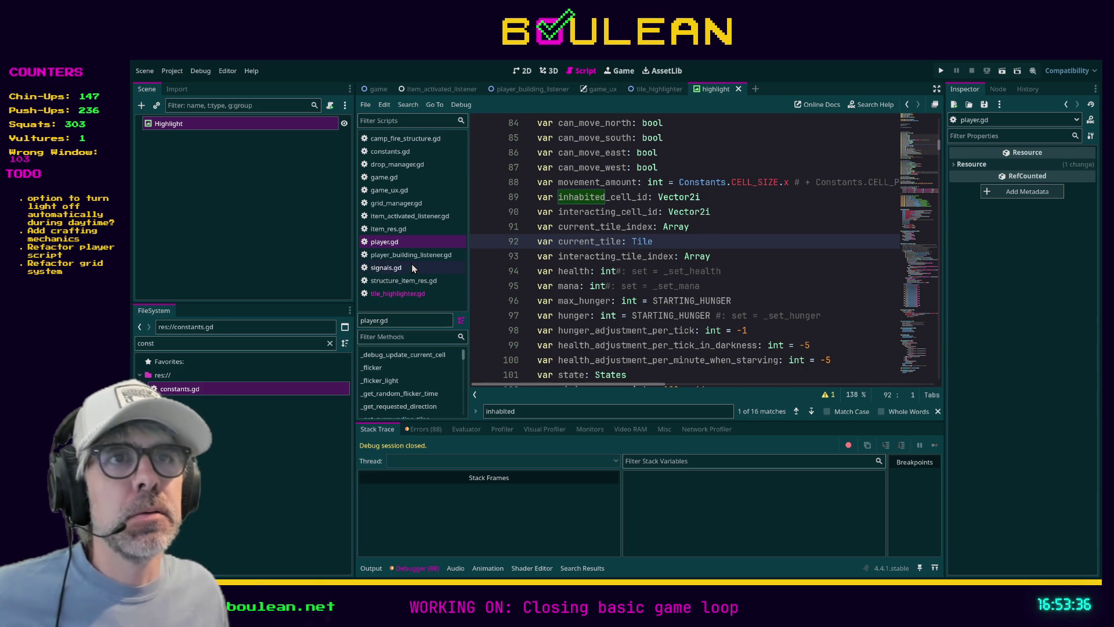
left_click(402, 206)
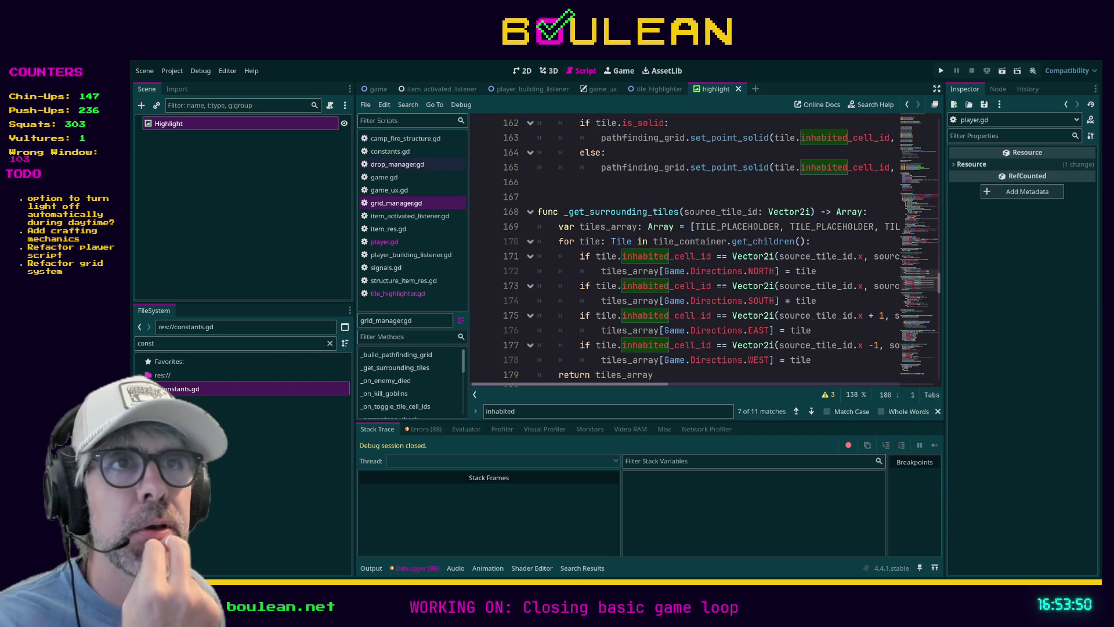
left_click(379, 89)
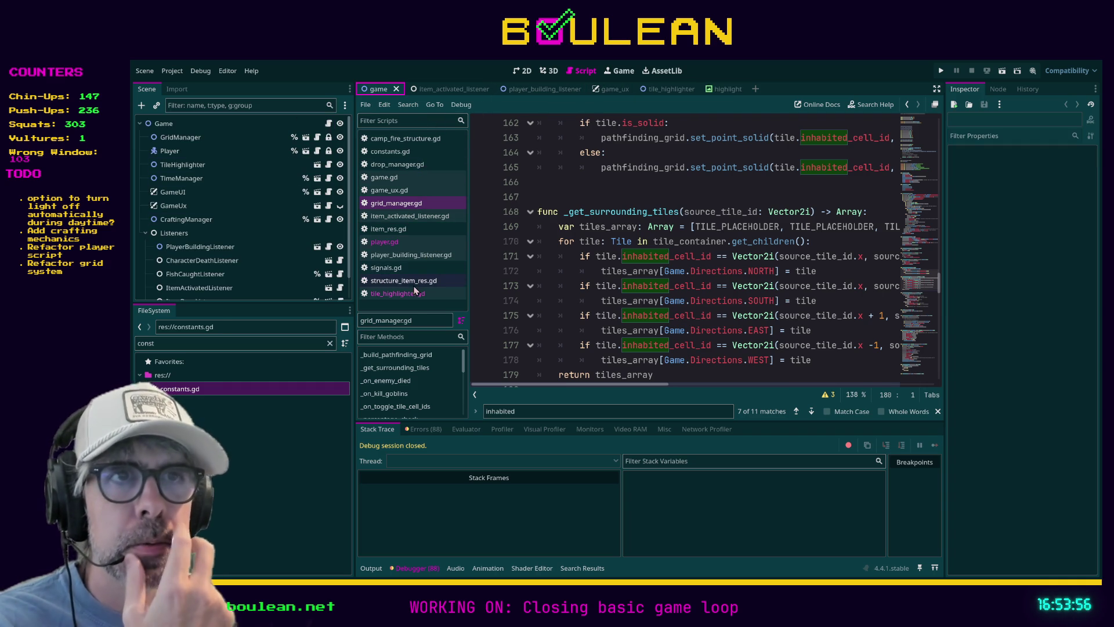
left_click(413, 299)
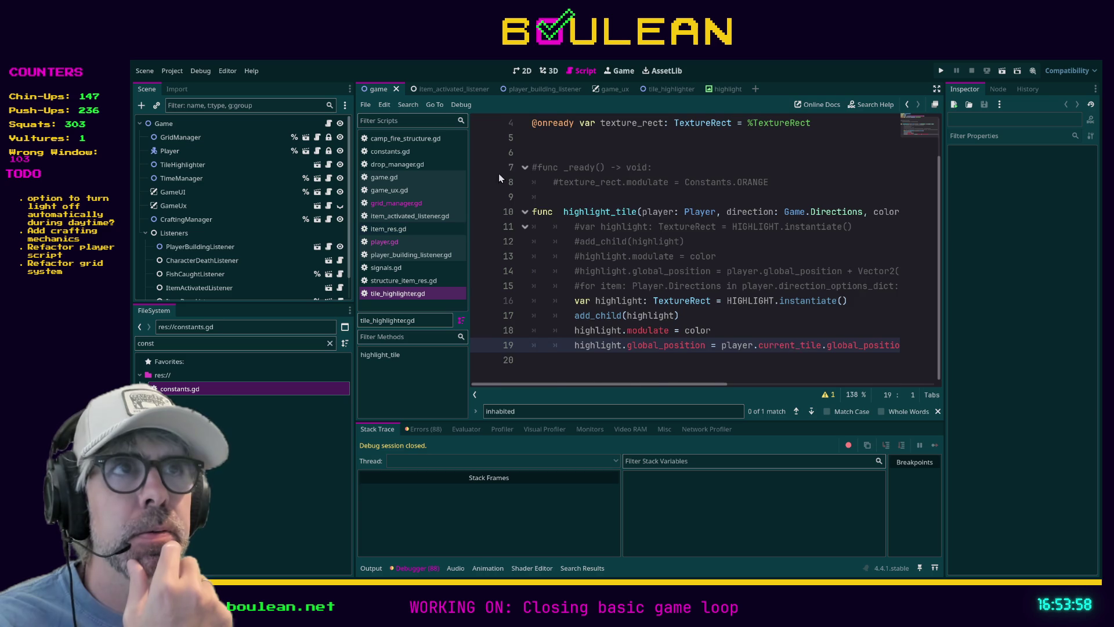
scroll(547, 163, "up", 1)
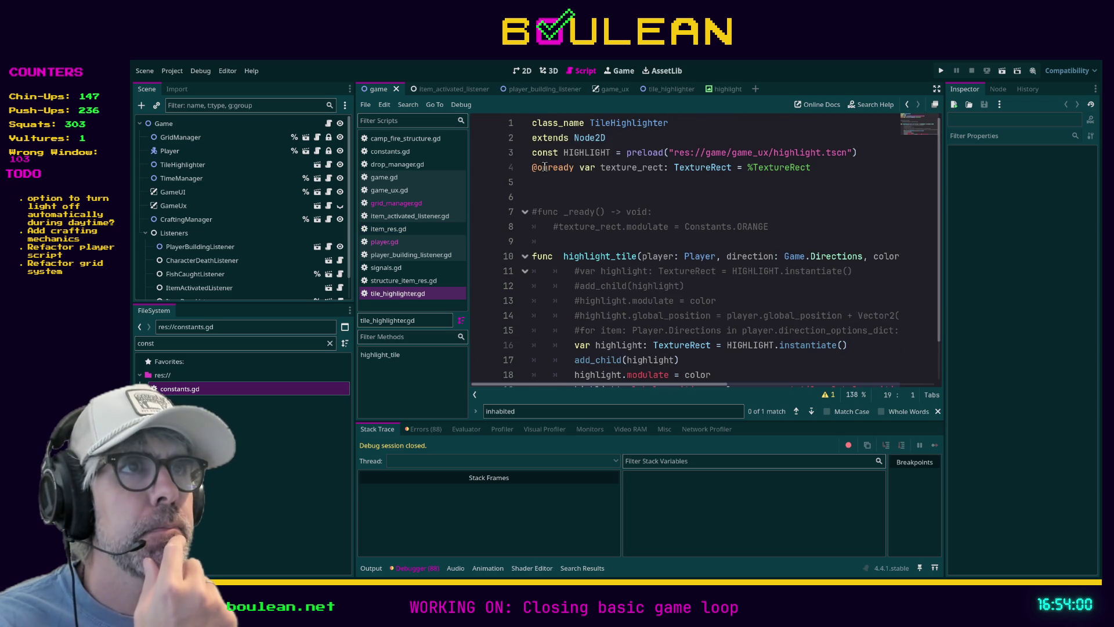
left_click(534, 168)
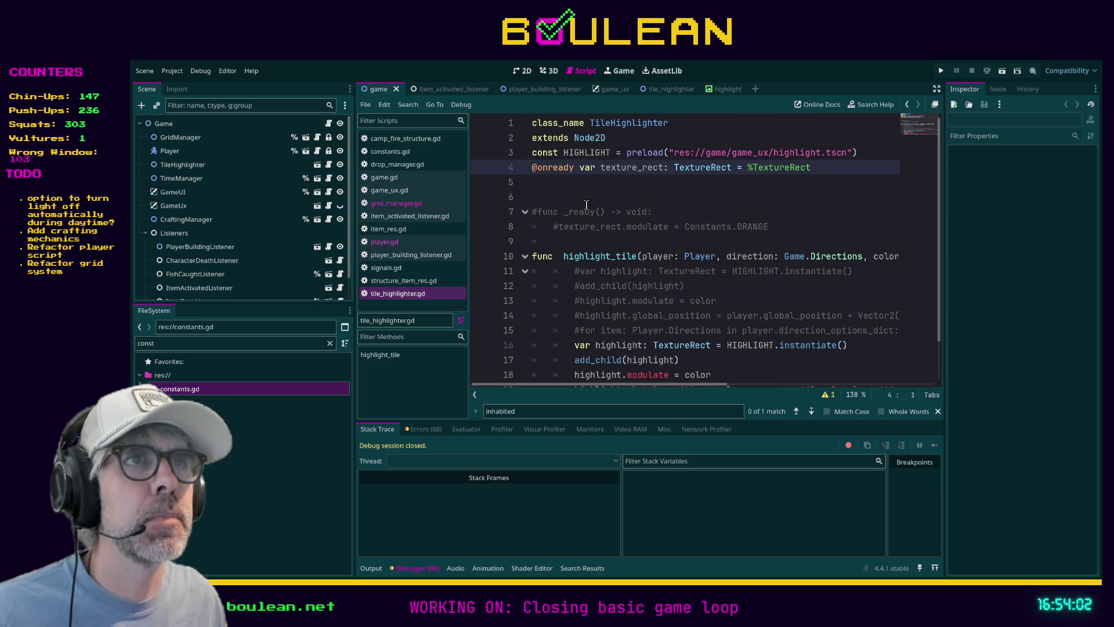
key("Return")
key("Return")
key("Up")
key("Up")
type("@ expor")
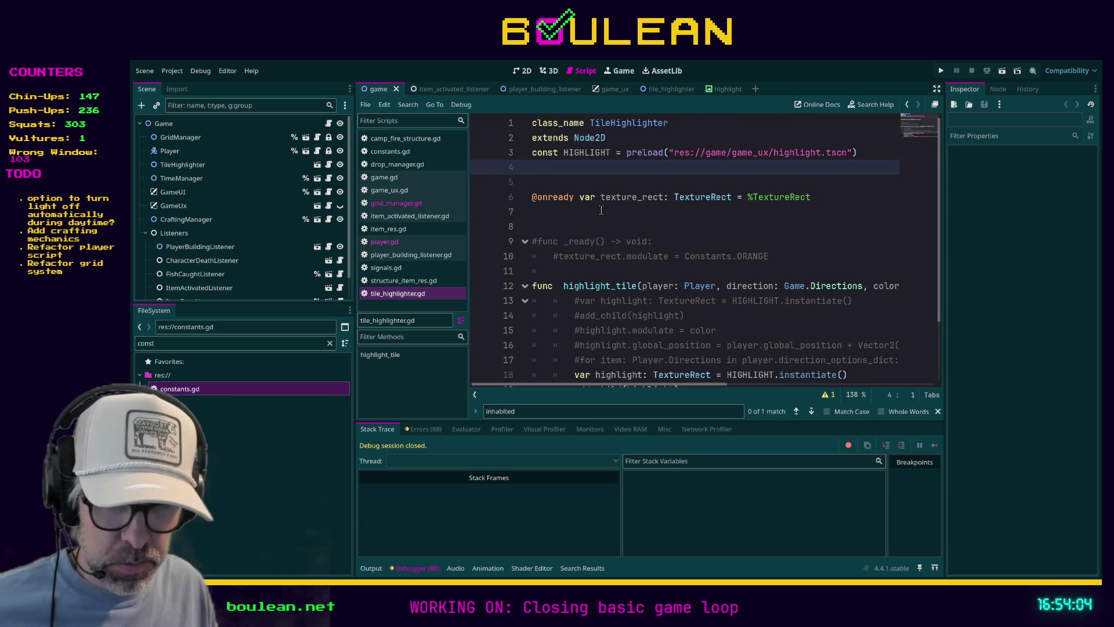
type("t")
key("BackSpace")
key("BackSpace")
key("BackSpace")
key("BackSpace")
type("expor")
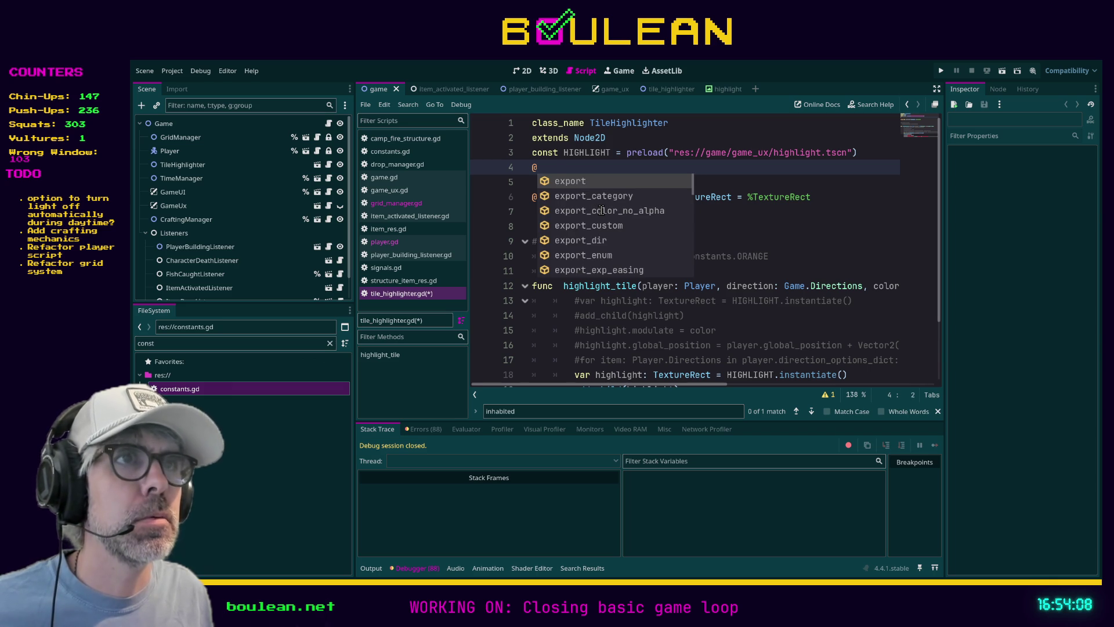
type("t var ")
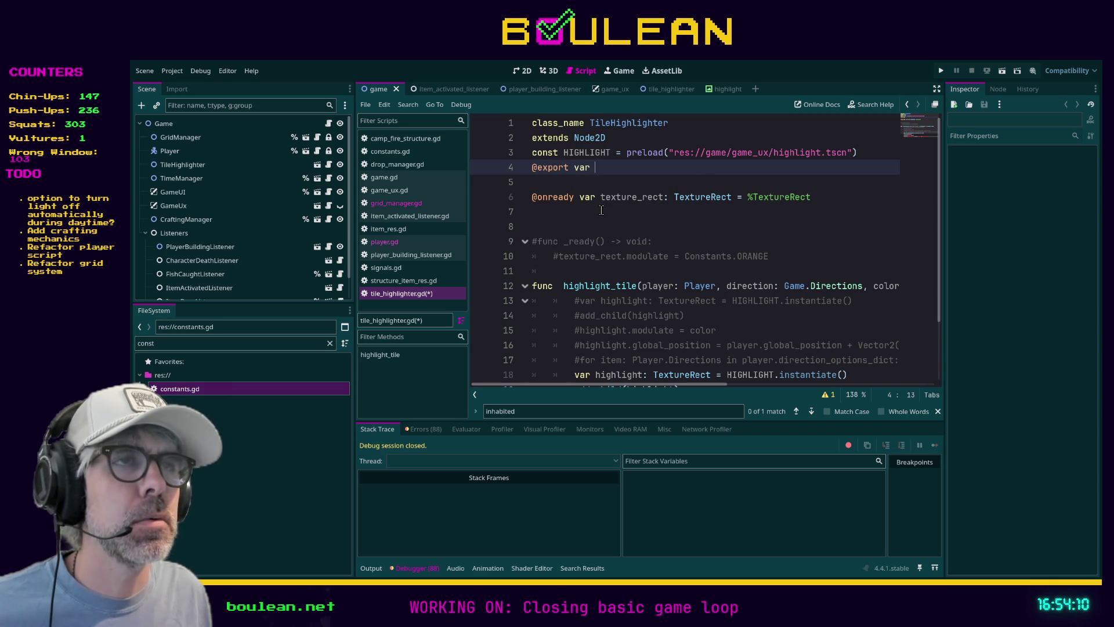
type("grid_manager")
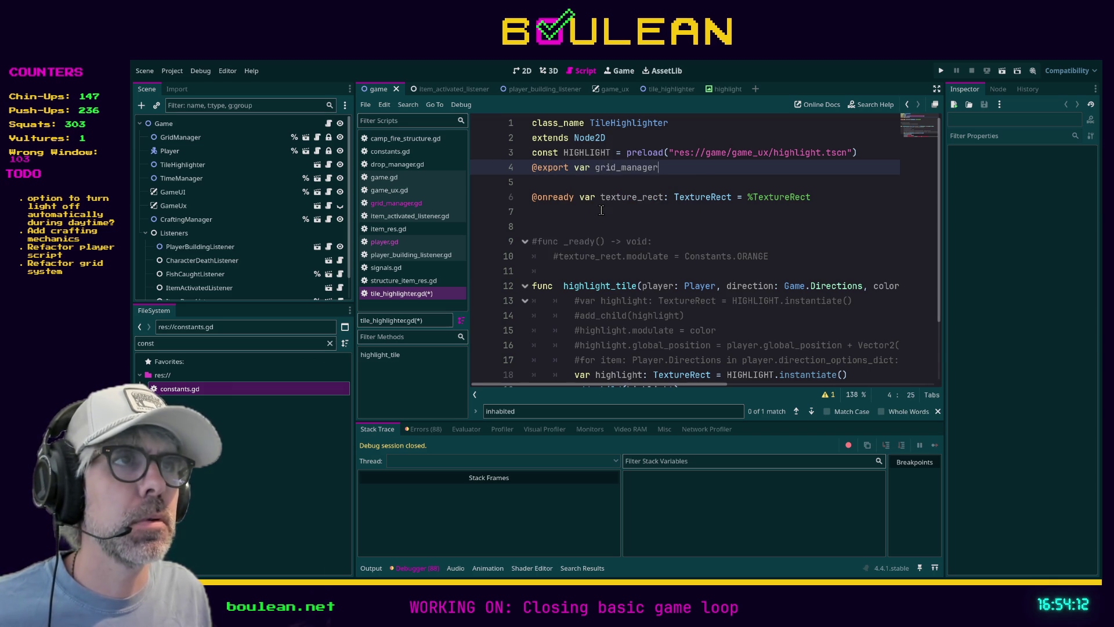
type(": GridManager")
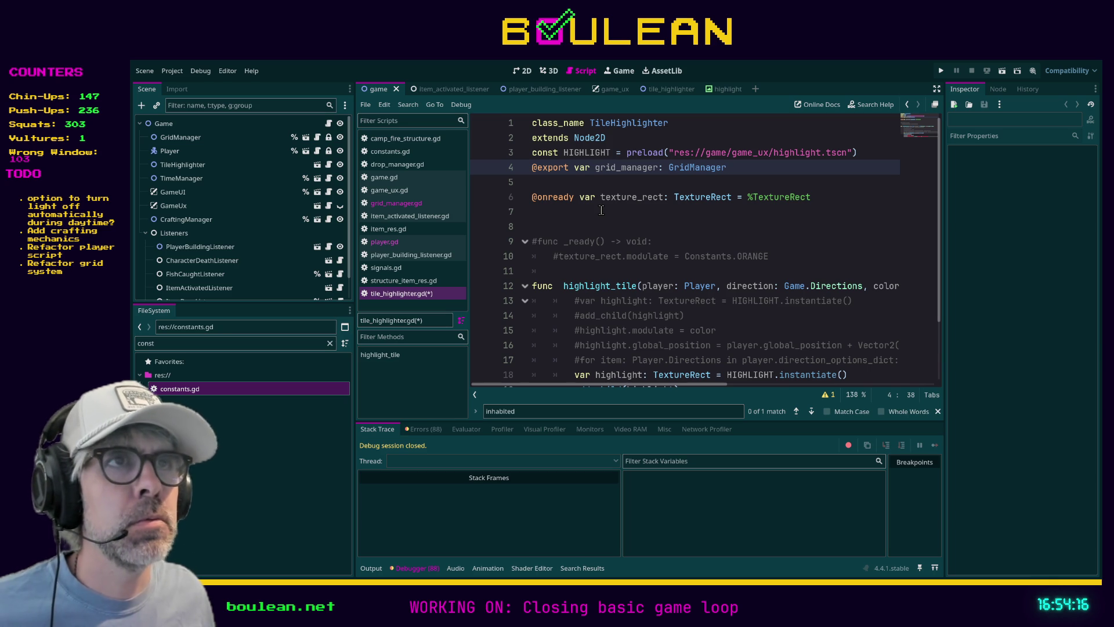
key("Down")
key("alt+Up")
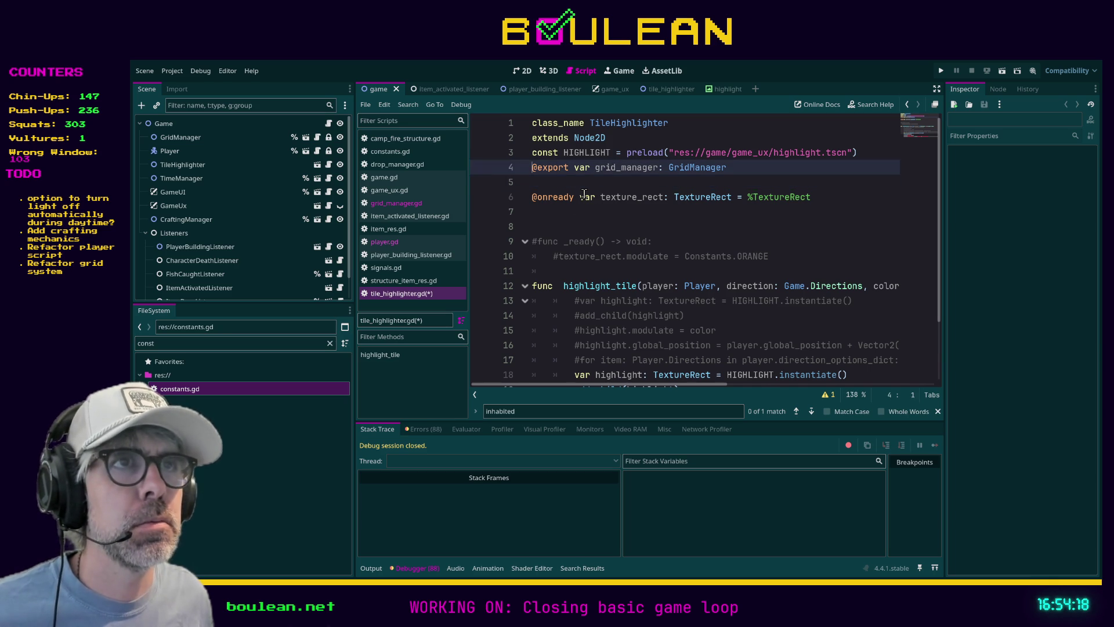
key("ctrl+s")
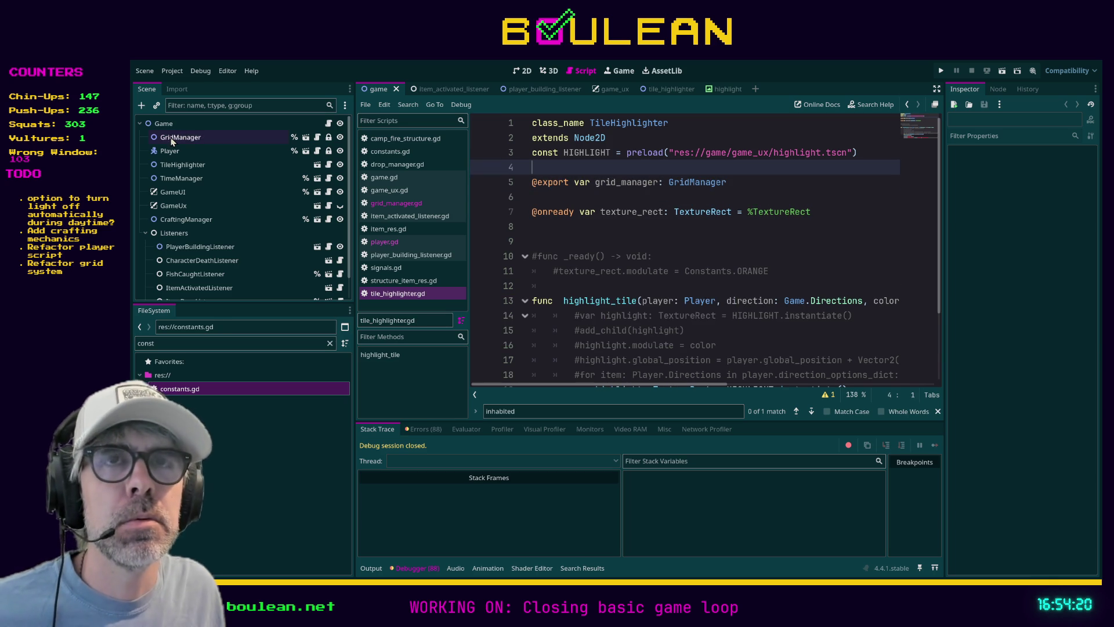
left_click(171, 125)
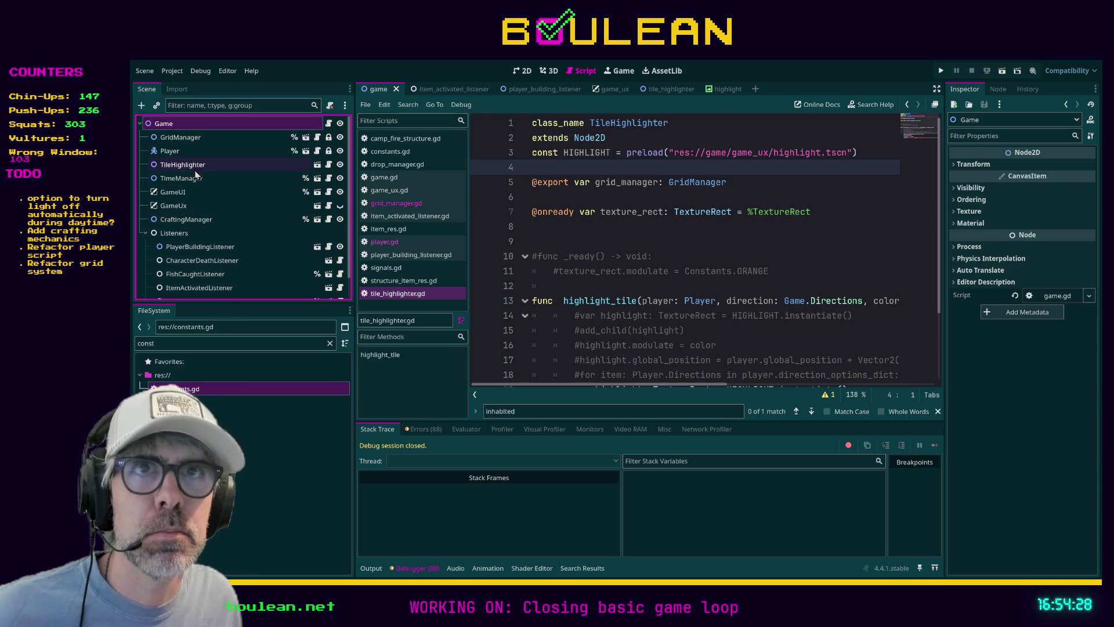
Step: Assign the GridManager node to TileHighlighter's Grid Manager property and save the Game scene
left_click(201, 168)
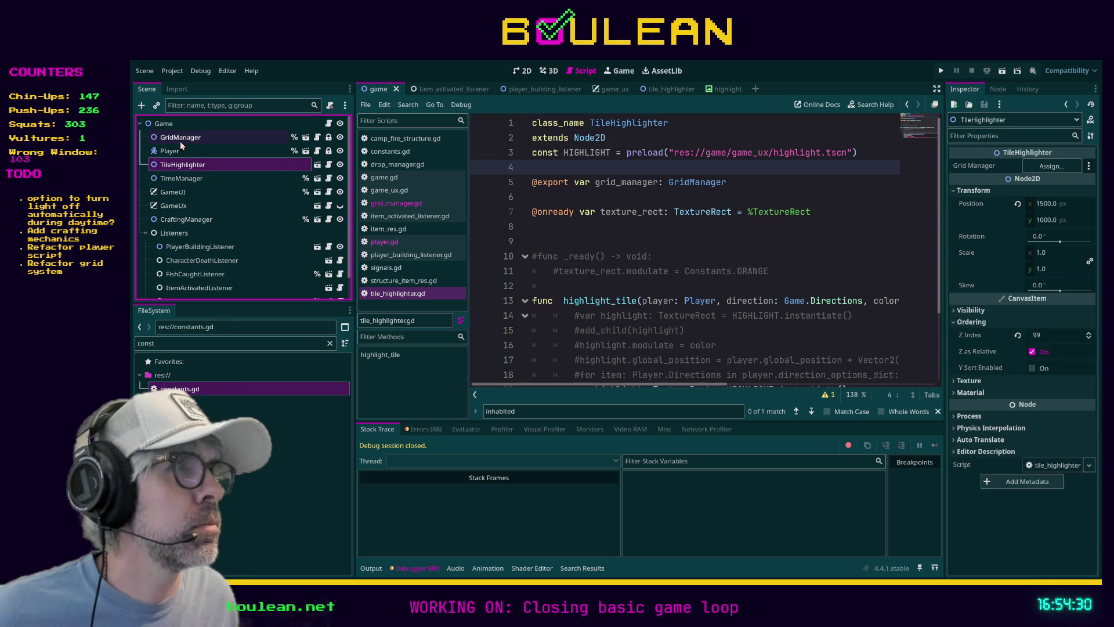
mouse_move(173, 139)
left_mouse_down()
mouse_move(791, 146)
mouse_move(1022, 165)
left_mouse_up()
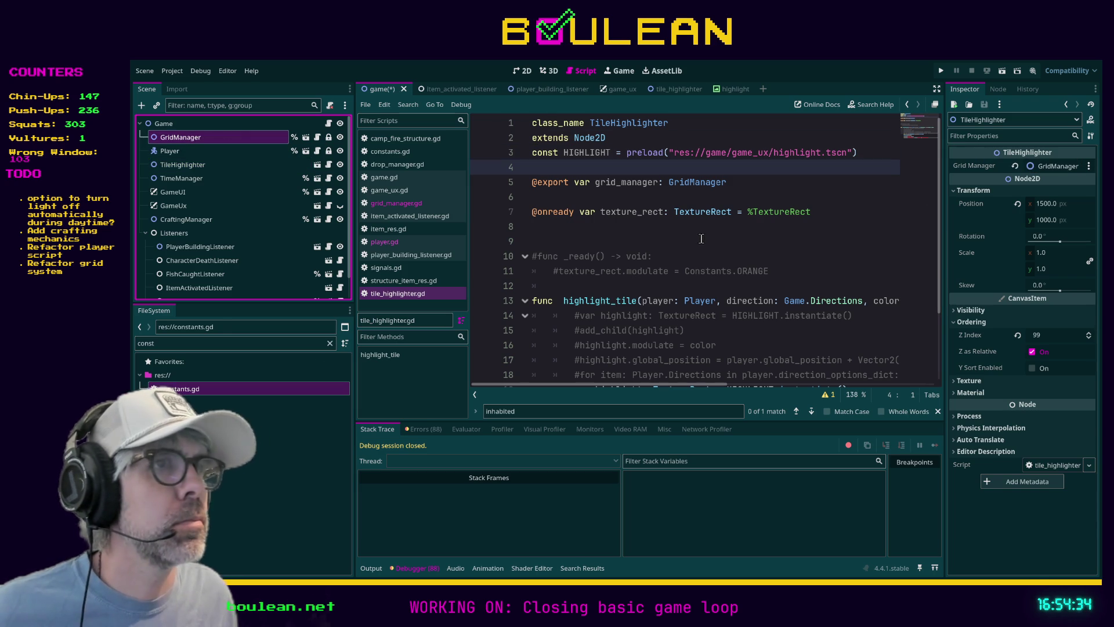
left_click(673, 240)
key("ctrl+s")
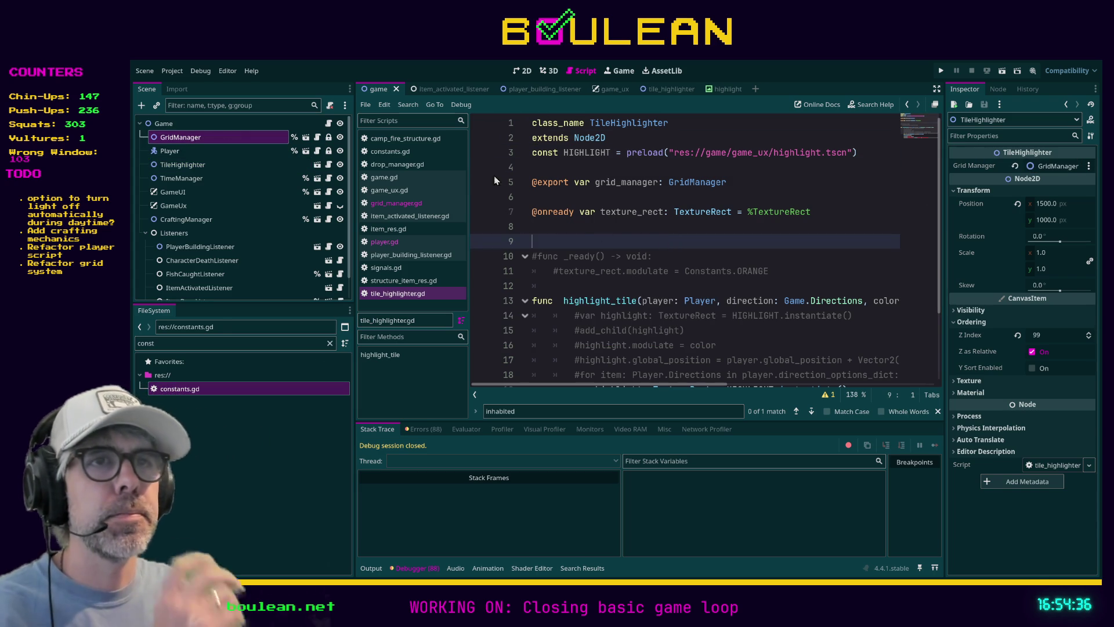
left_click(415, 206)
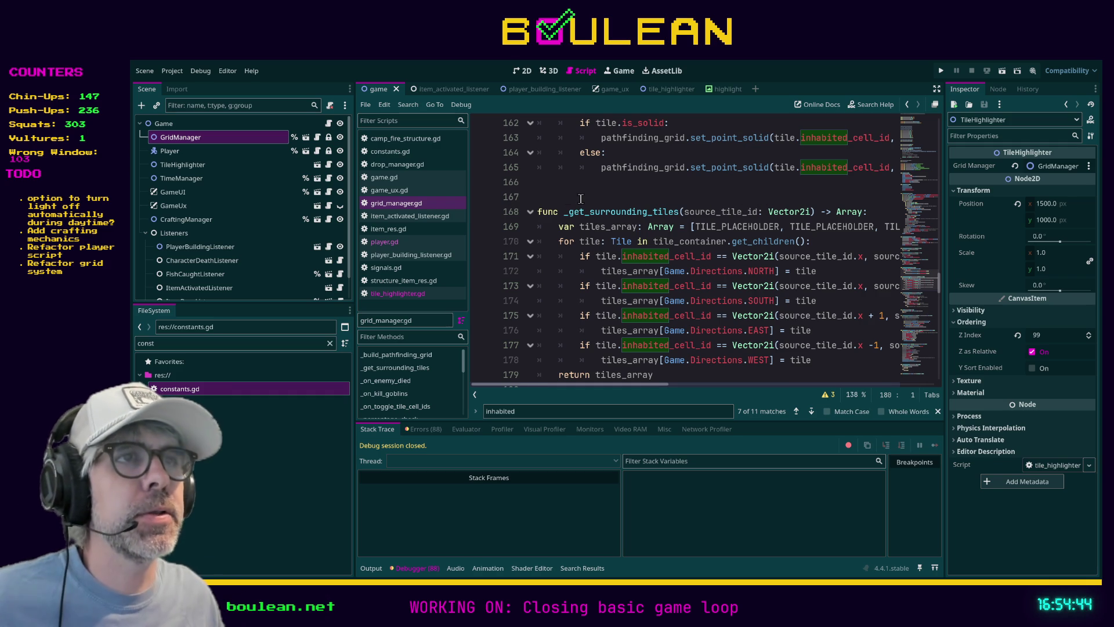
scroll(647, 225, "down", 1)
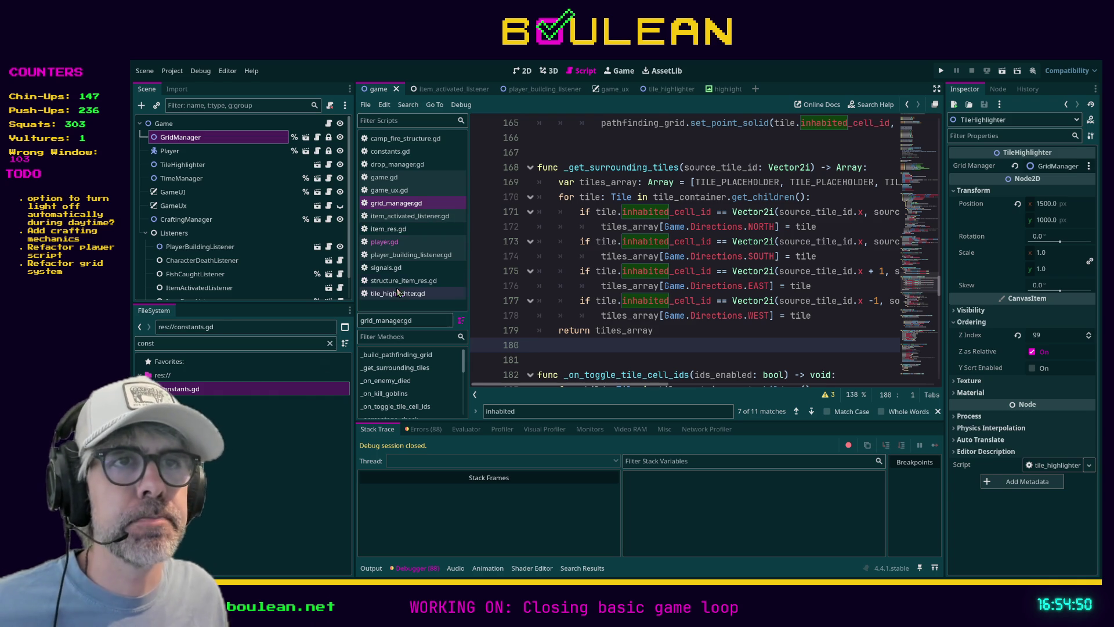
left_click(399, 293)
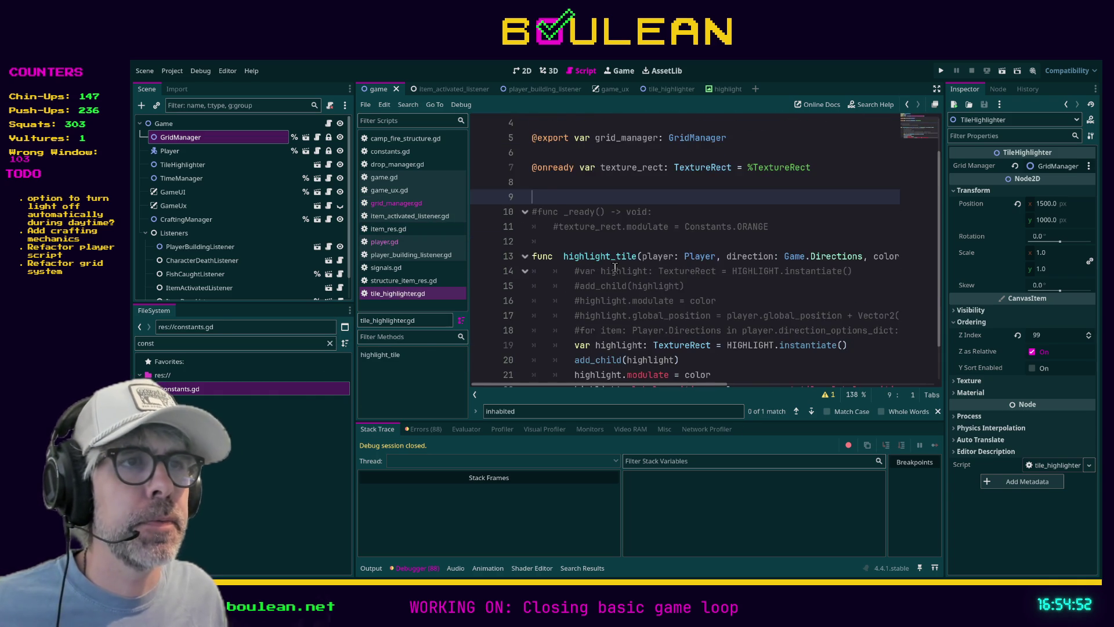
Step: Comment out the old highlight lines 19–22
scroll(614, 267, "down", 1)
left_click_drag(539, 360, 504, 306)
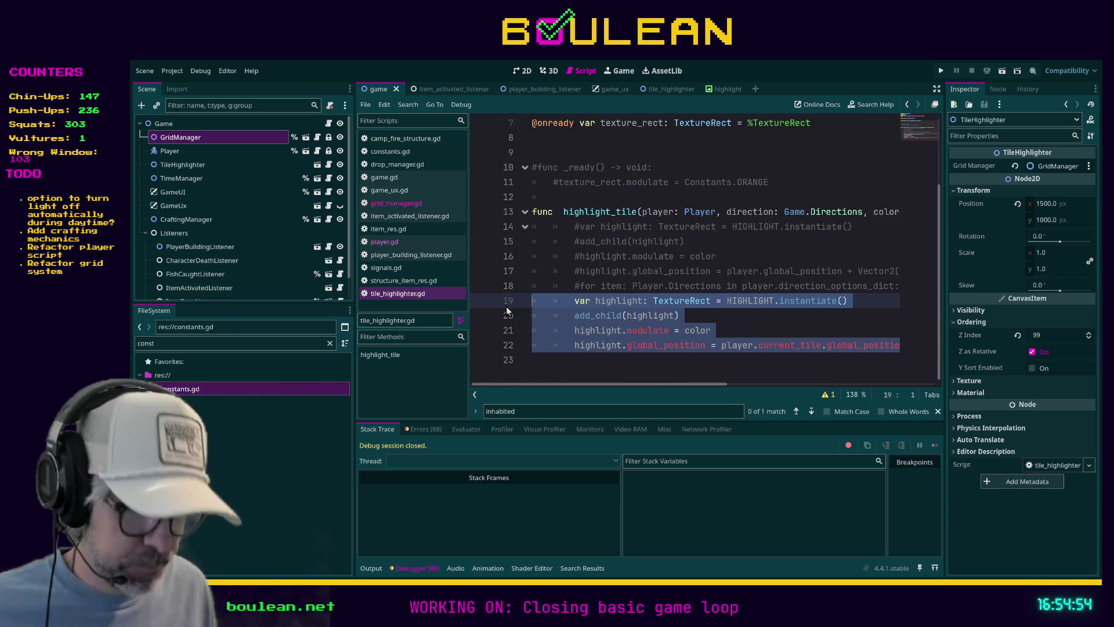
key("ctrl+k")
Step: Add 'var surrounding_tiles = grid_manager._get_surrounding_tiles(player.inhabited_cell_id)' below the commented block
key("Down")
key("Down")
key("Down")
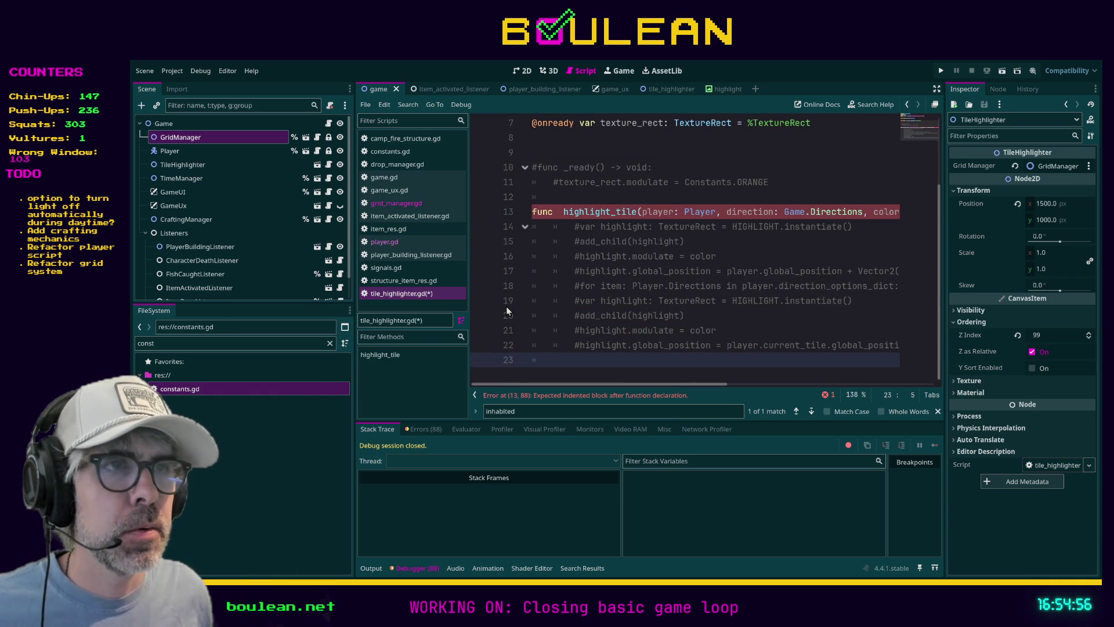
key("Tab")
key("Tab")
type("var ")
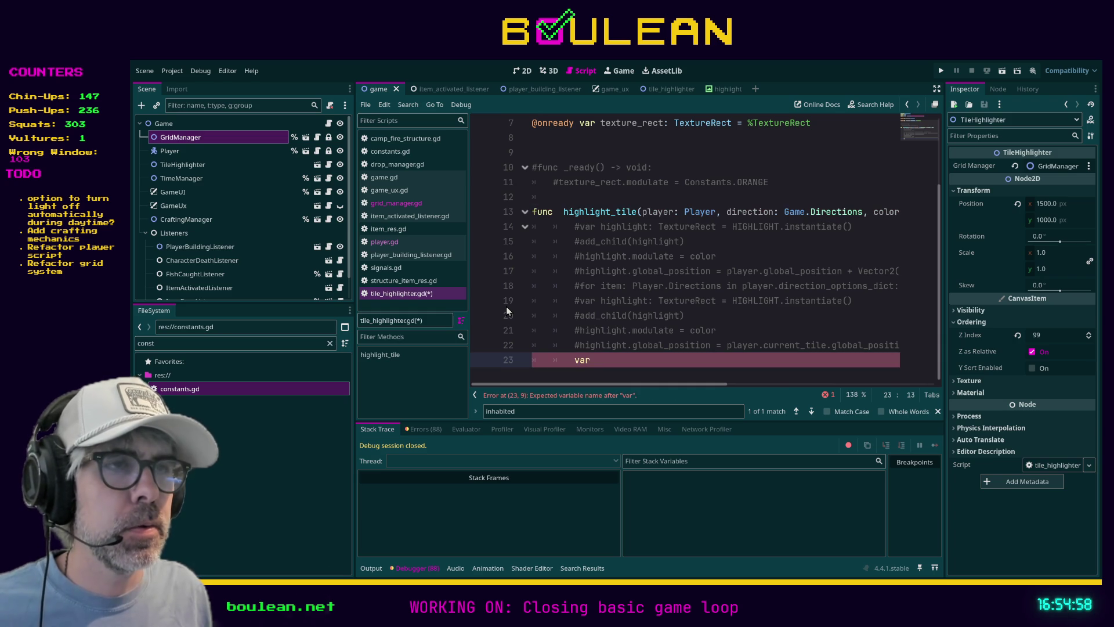
type("surrounding_ti")
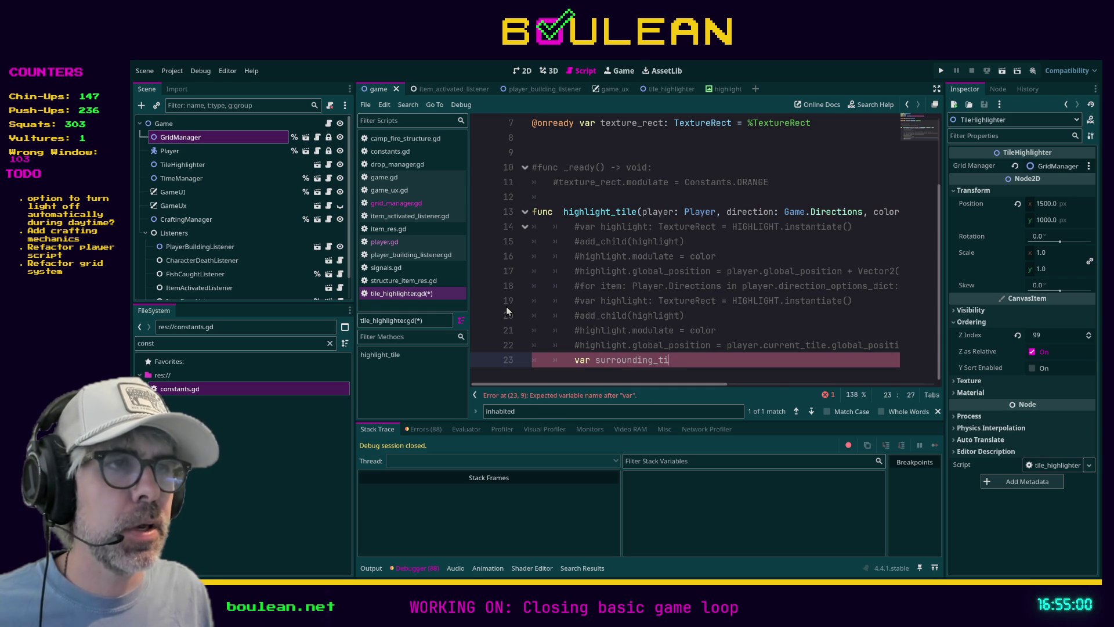
type("les = gri")
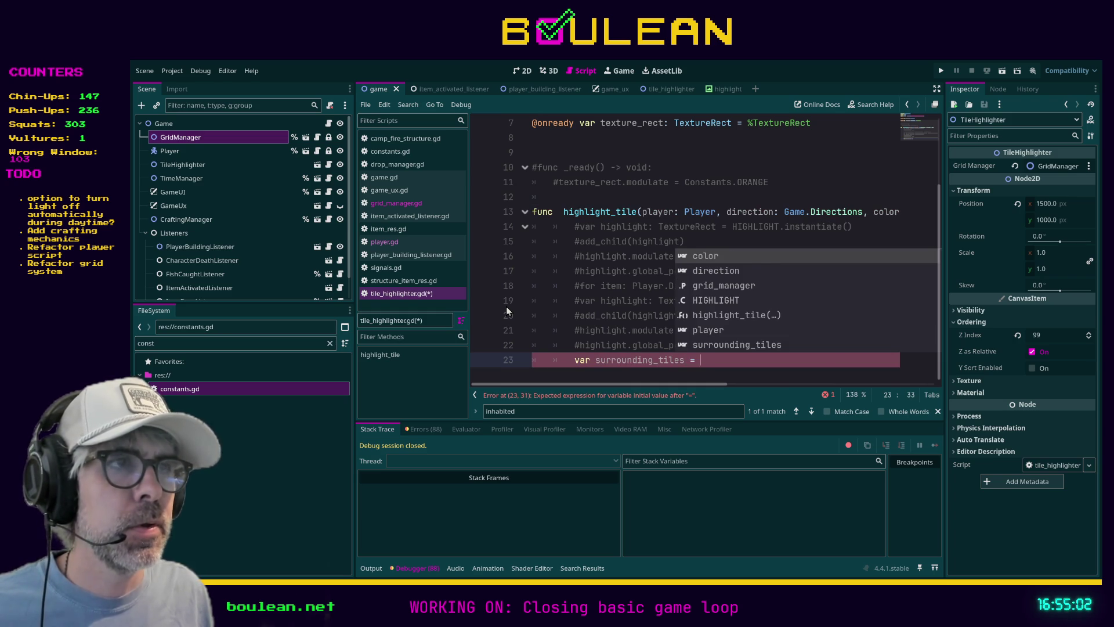
key("Return")
type(".")
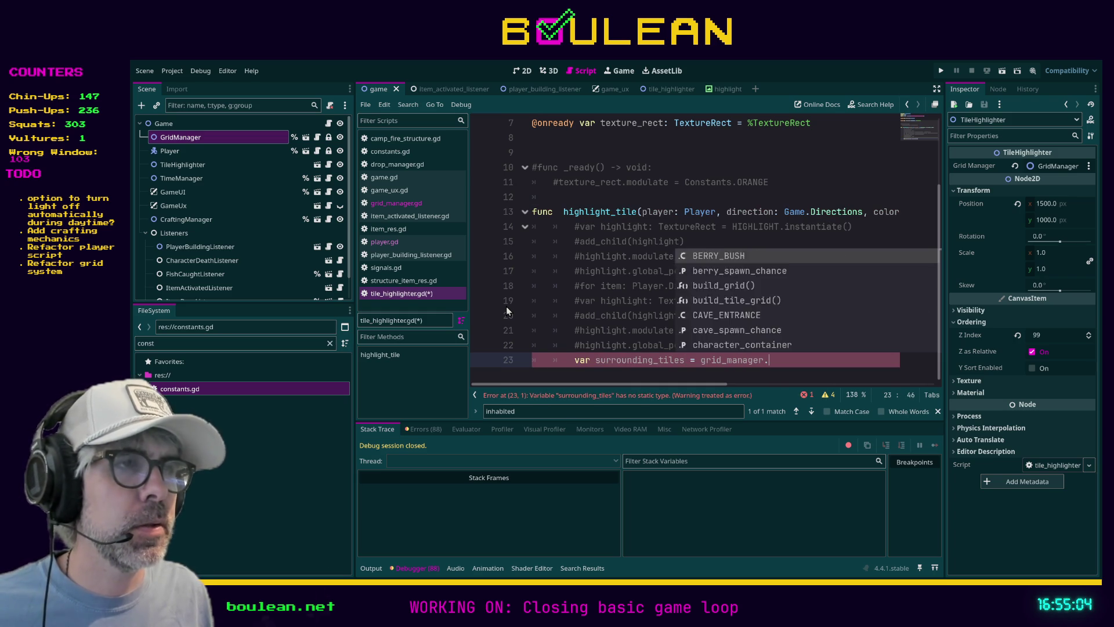
type("_get")
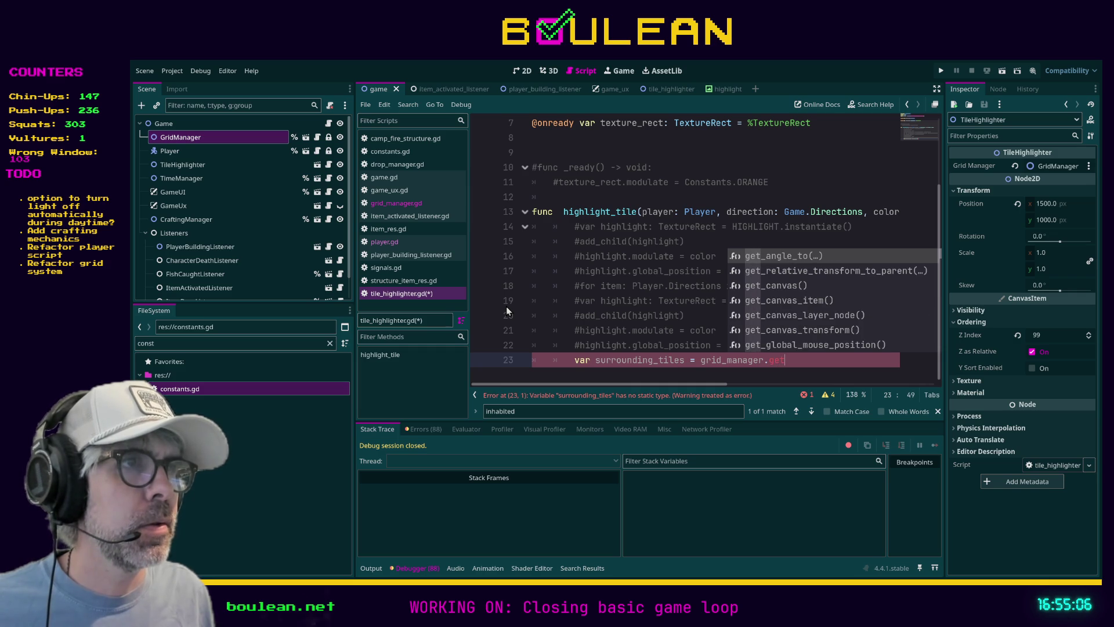
type("_sur")
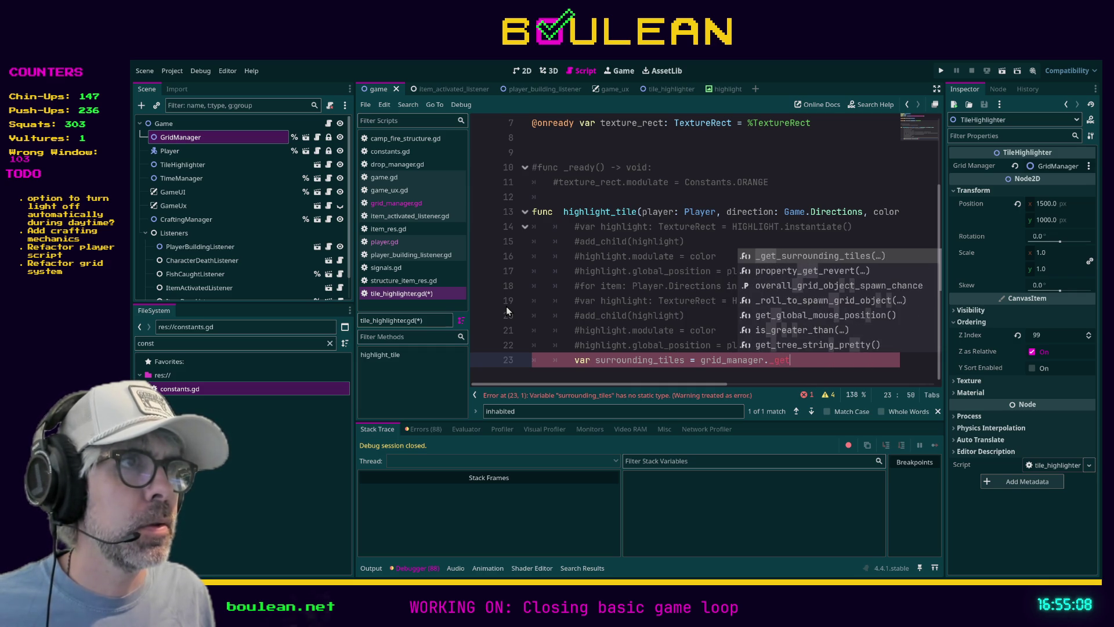
key("Return")
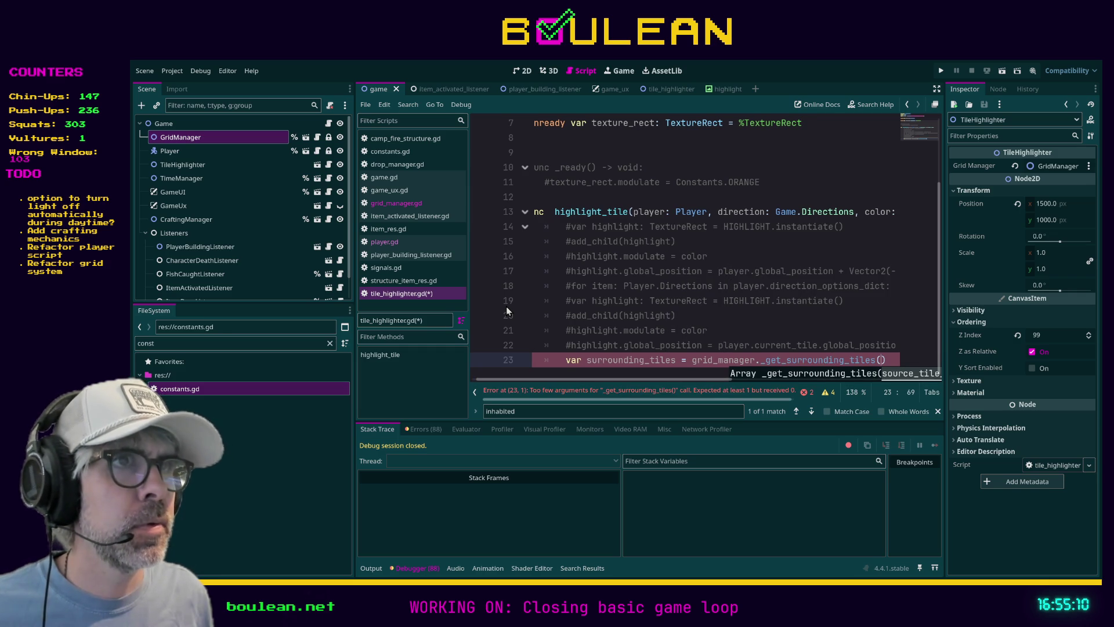
type("player.")
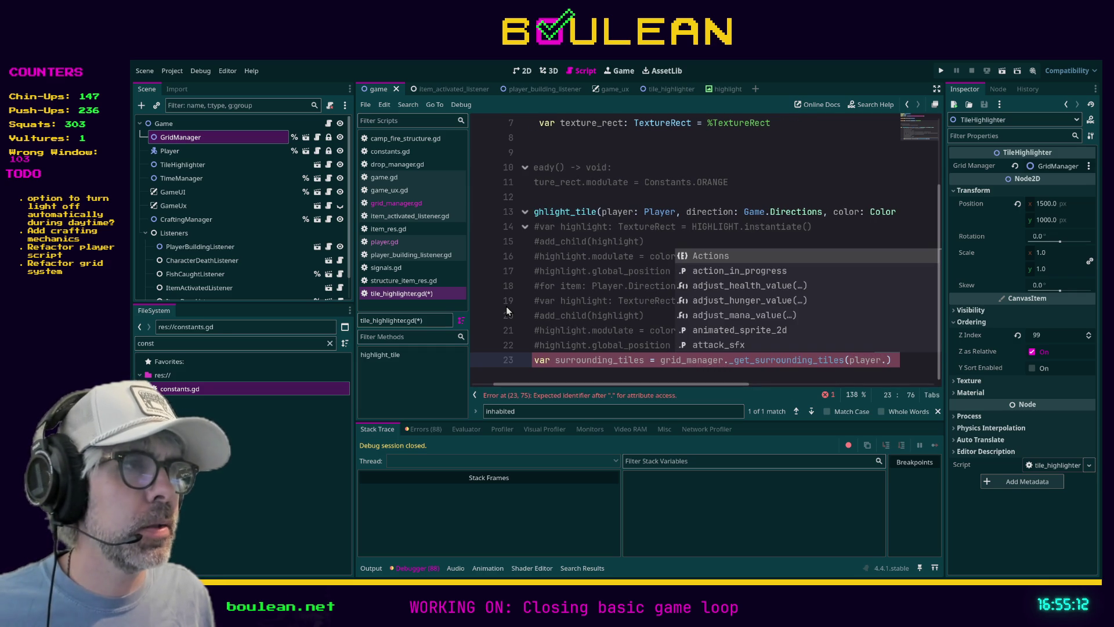
type("id")
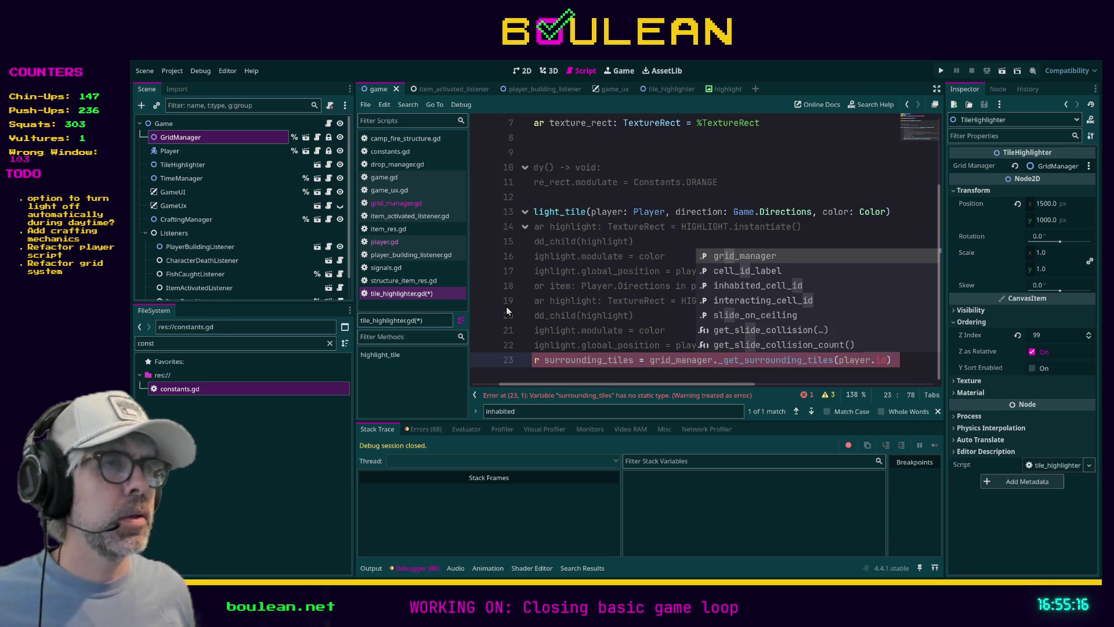
key("Down")
key("Down")
key("Return")
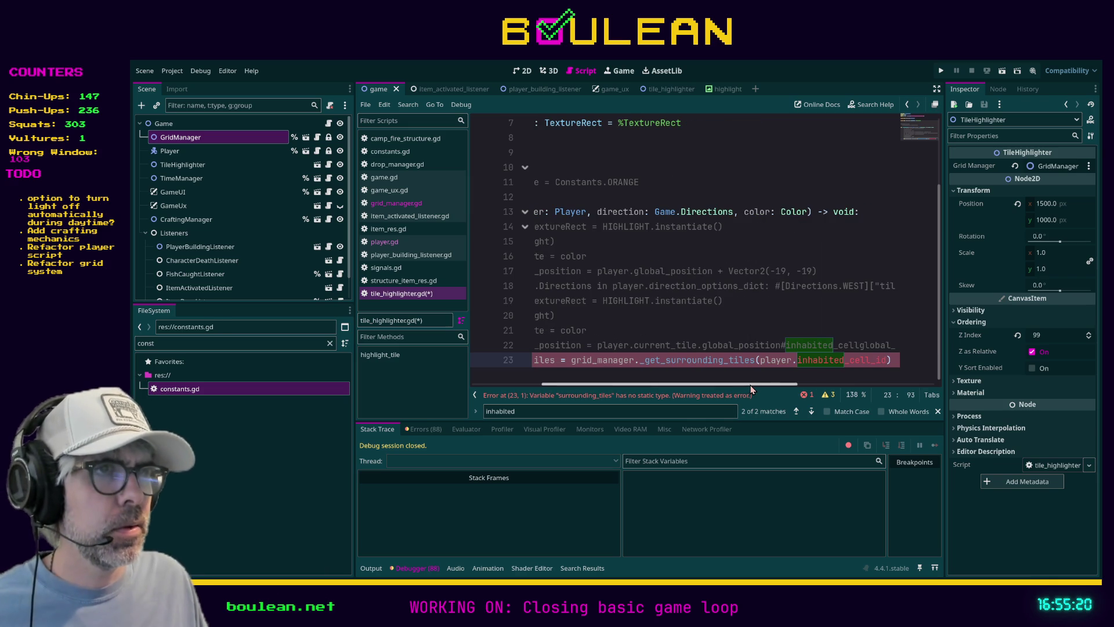
Step: Give surrounding_tiles the Array type hint and save the script
left_click_drag(748, 387, 662, 387)
left_click(685, 360)
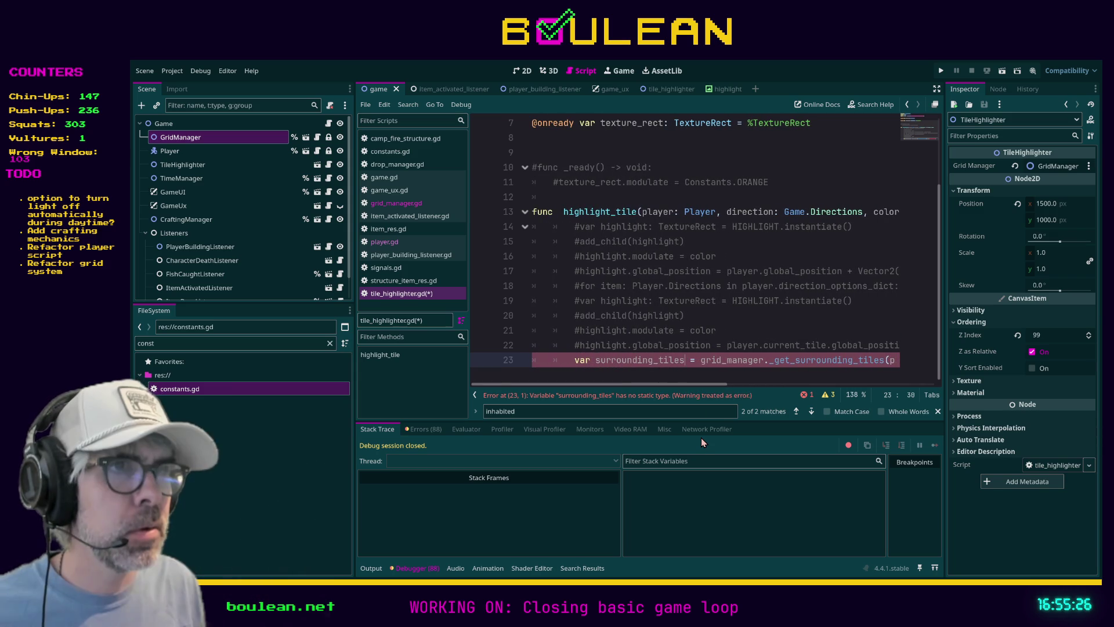
type(": Arr")
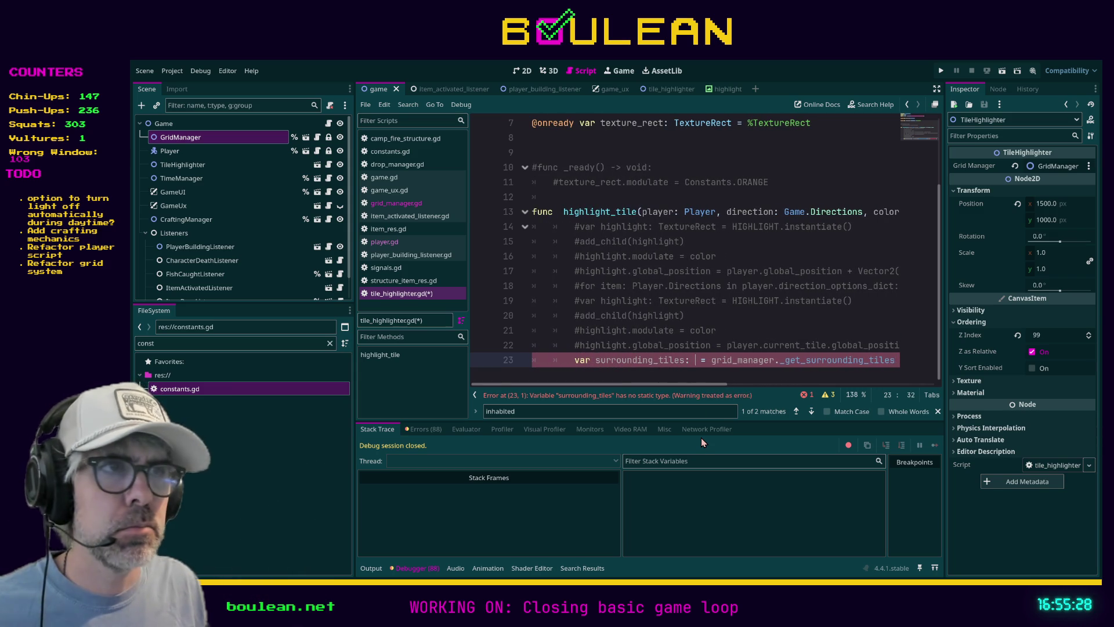
type("ay")
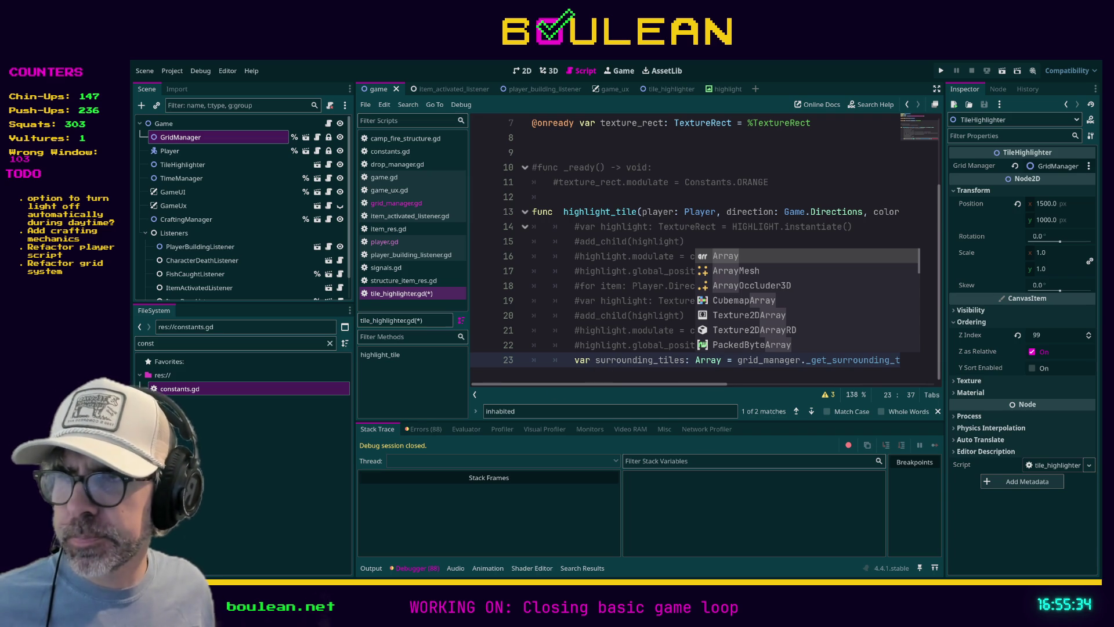
key("Escape")
key("End")
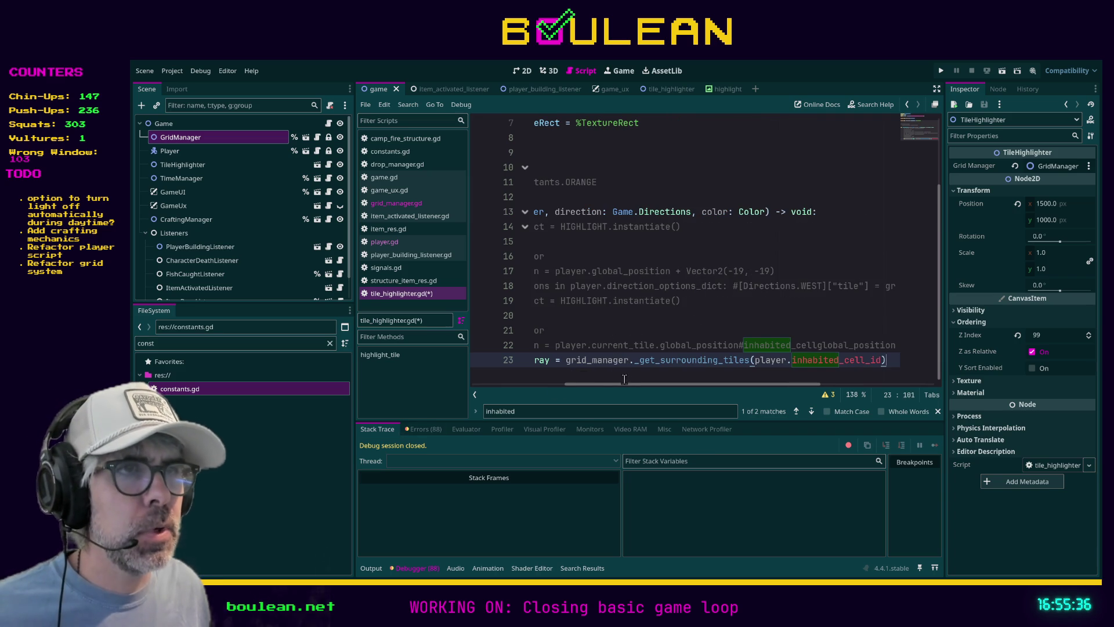
key("ctrl+s")
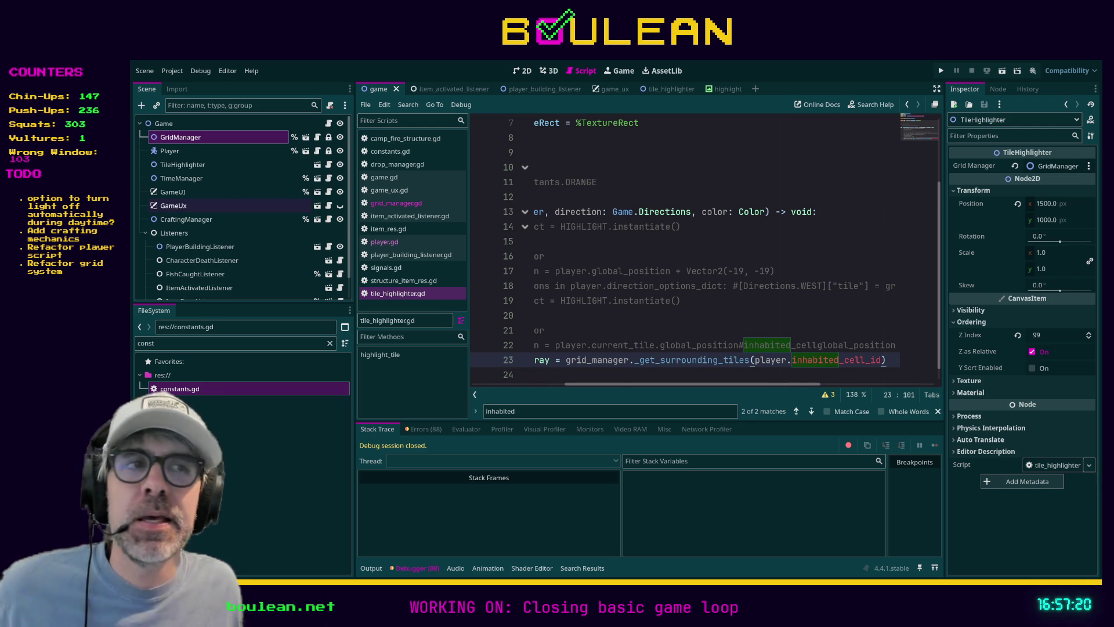
Step: Put the caret on empty line 24 and expand the script editor to fill the window
left_click_drag(609, 383, 527, 378)
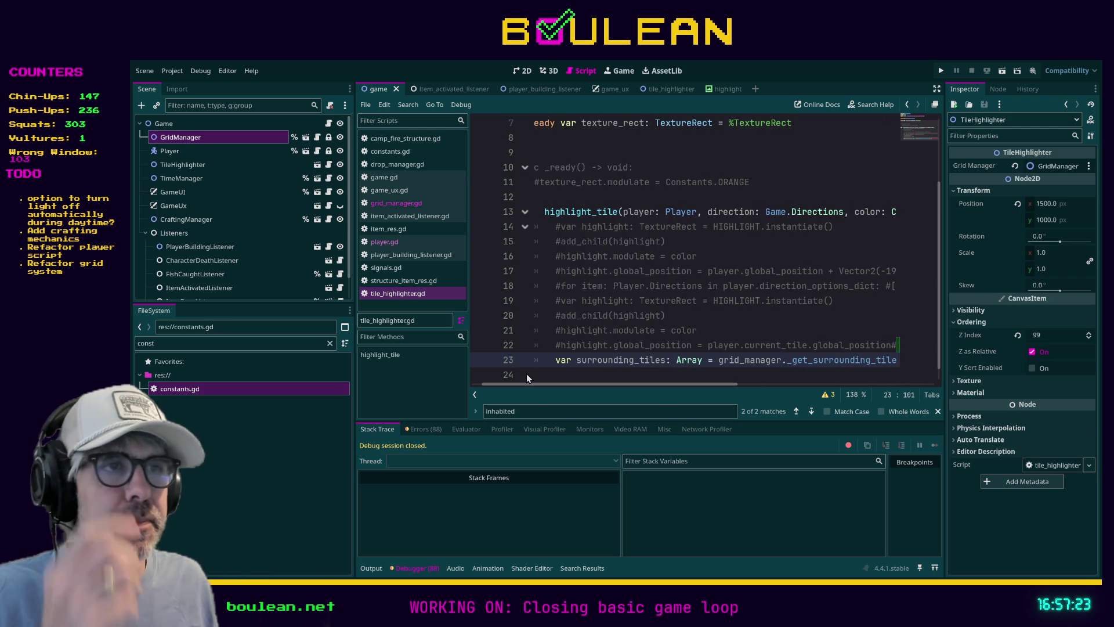
left_click(722, 319)
scroll(683, 307, "down", 1)
left_click(648, 366)
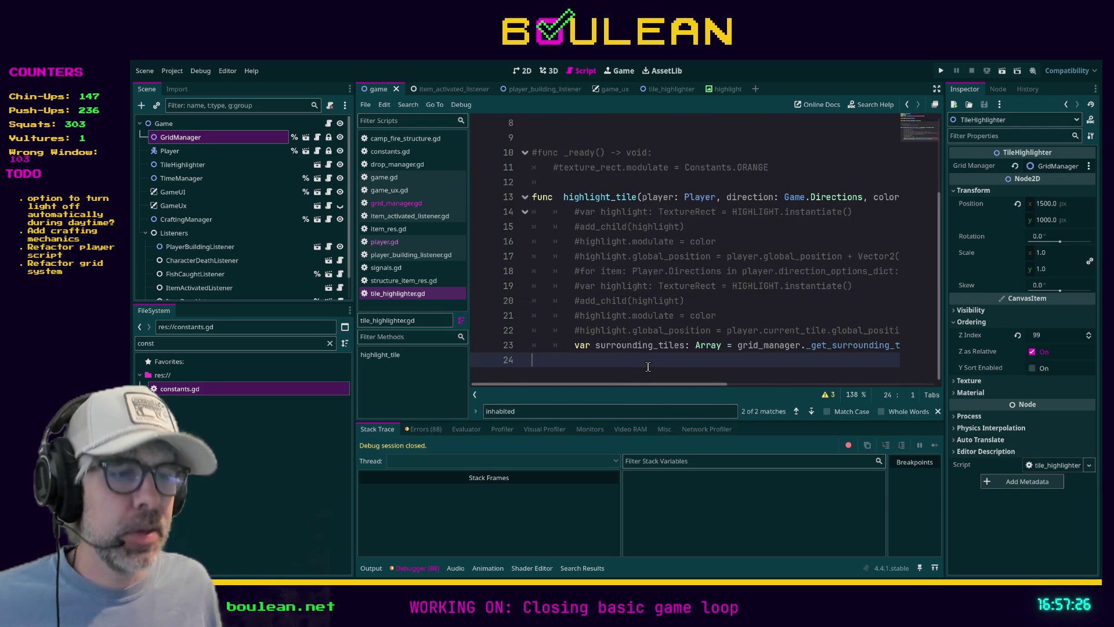
key("ctrl+shift+F11")
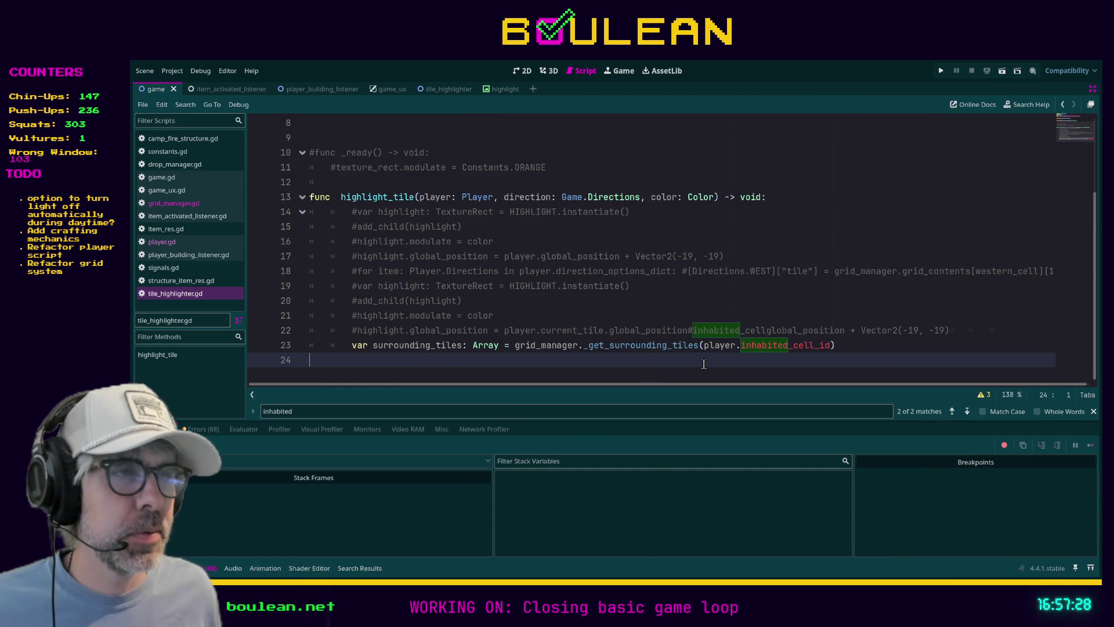
Step: Start a 'for tile: Tile in surrounding_tiles:' loop on line 24 with an empty indented body line
key("Tab")
key("Tab")
type("for tile:")
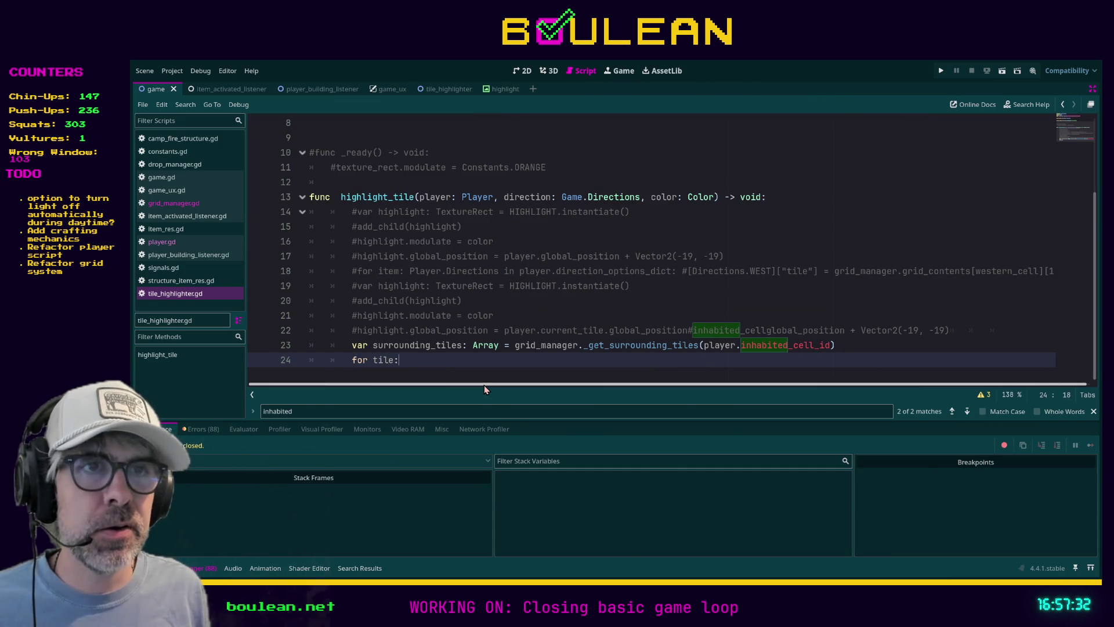
type(" Tile in surr")
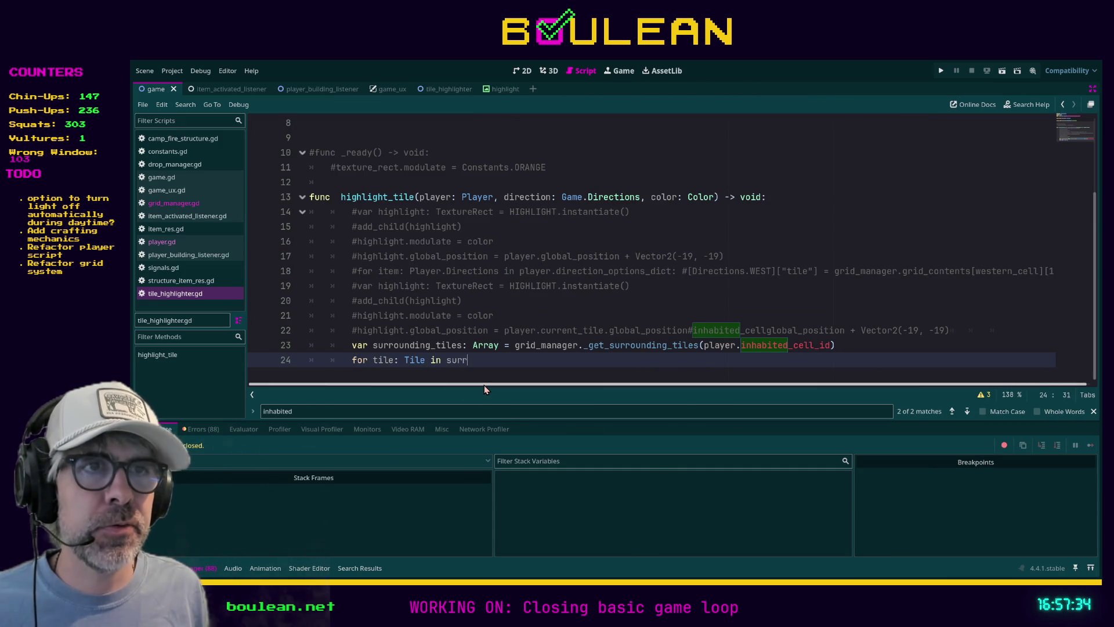
type("ounding_tiles")
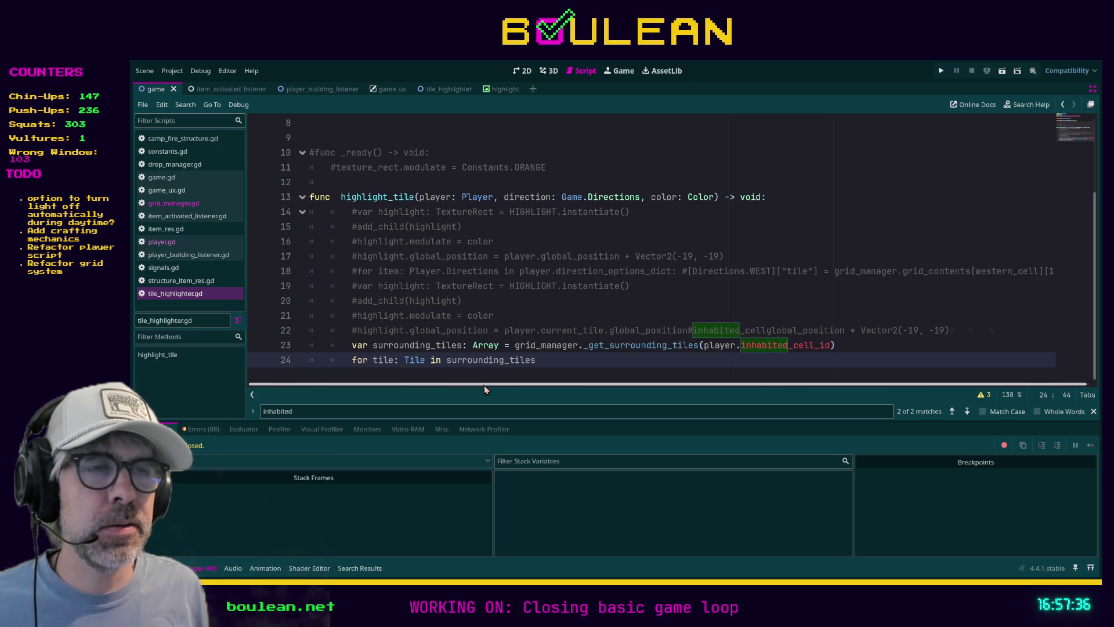
type(":")
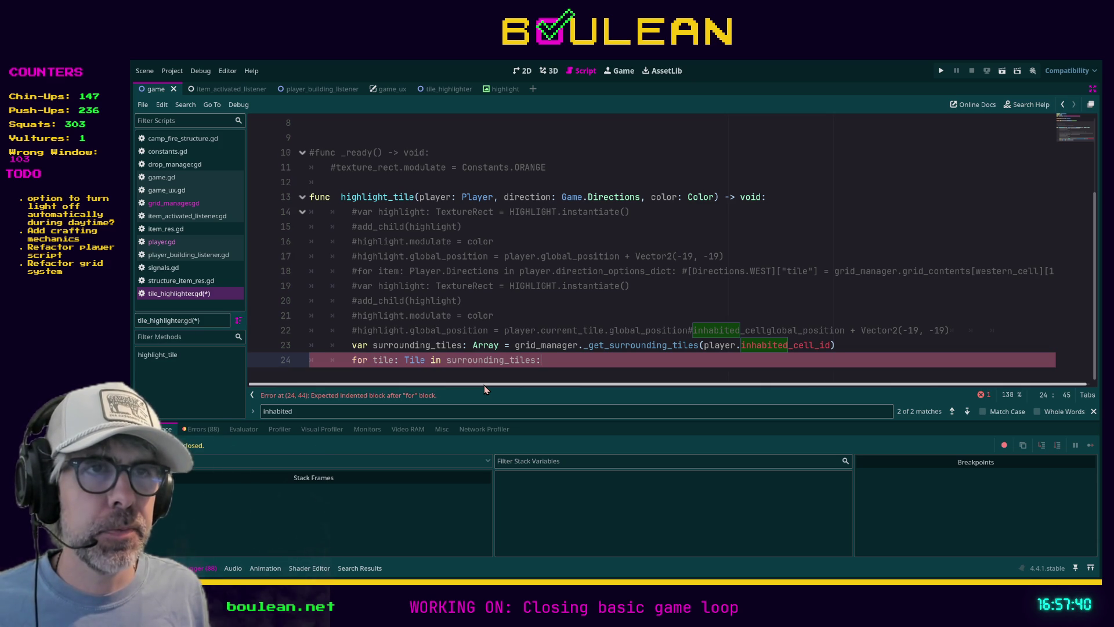
key("BackSpace")
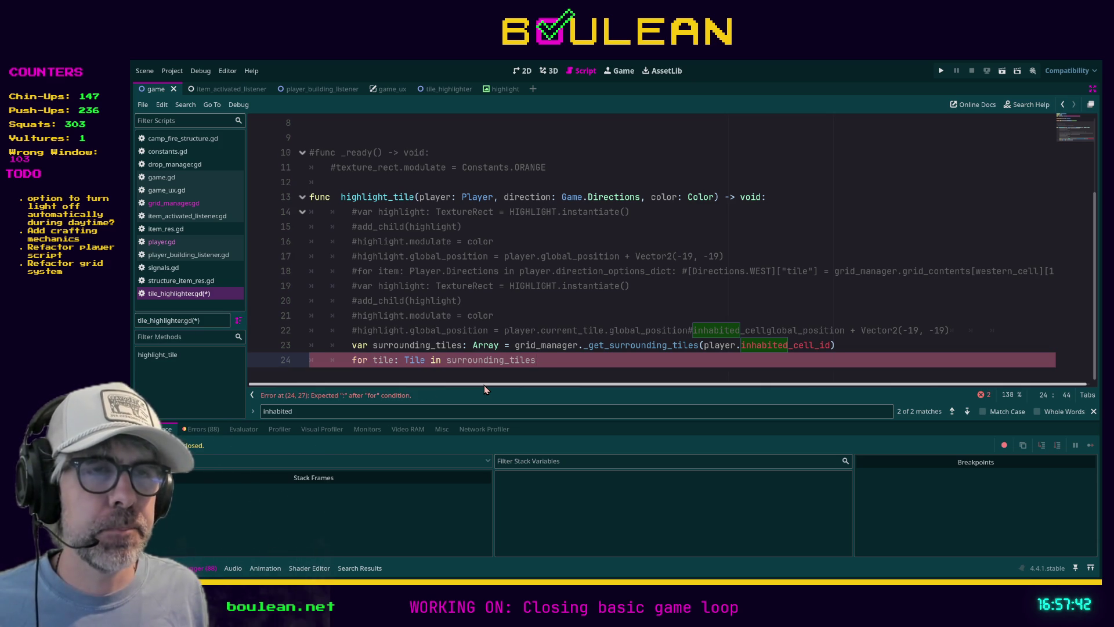
type(":")
key("Return")
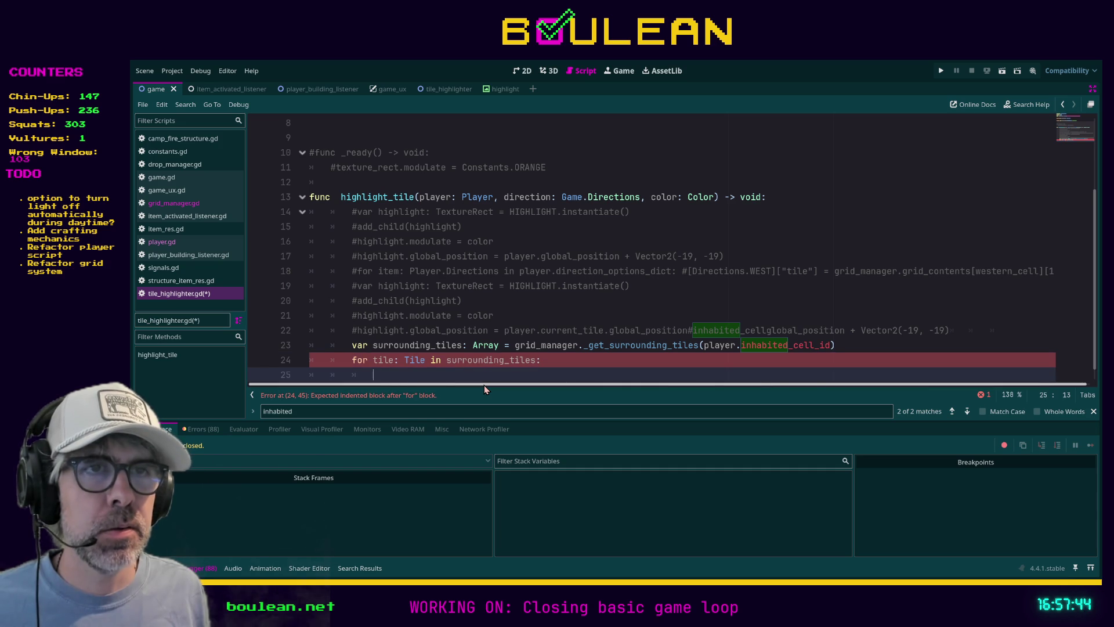
scroll(465, 323, "down", 1)
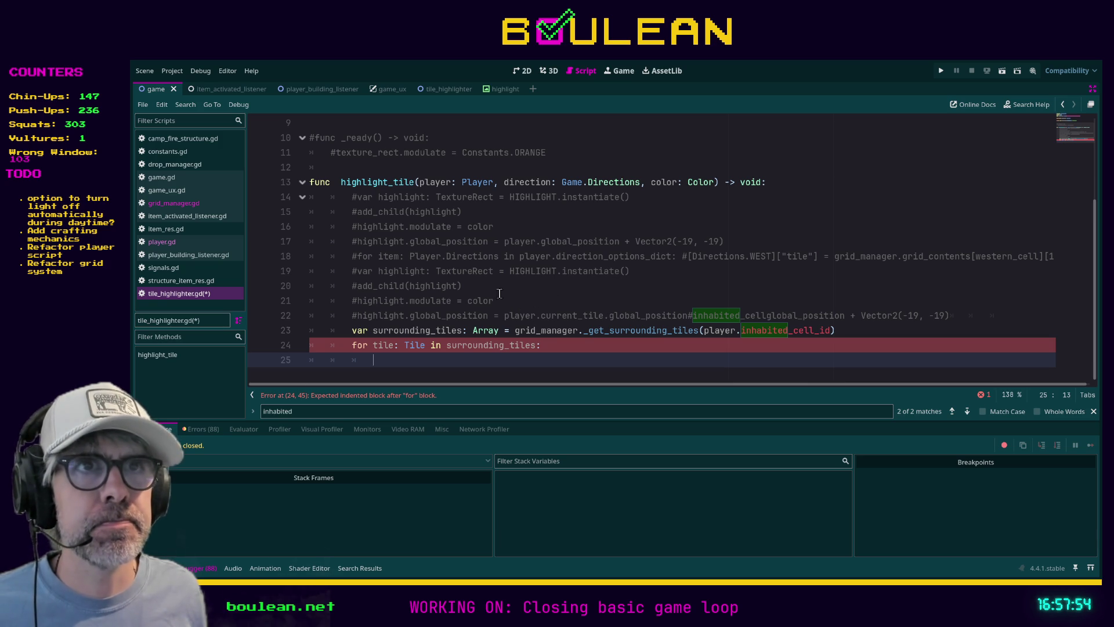
Step: Copy the commented highlight lines 14–17 into the empty loop body
left_click(454, 242)
key("End")
key("shift+Home")
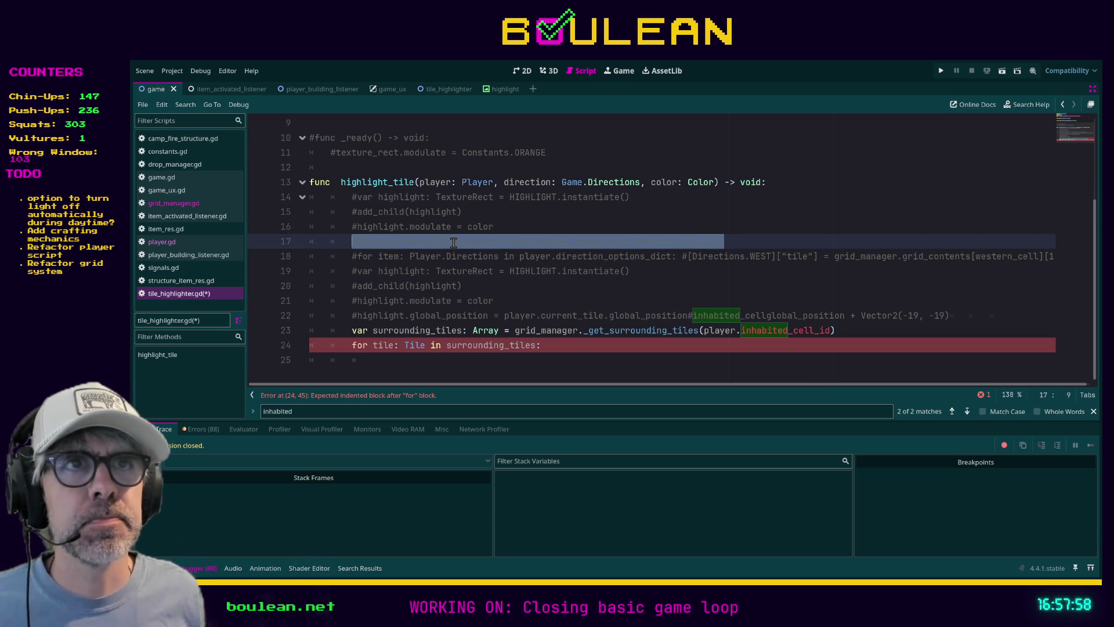
key("shift+Home")
key("shift+Up")
key("shift+Up")
key("shift+Up")
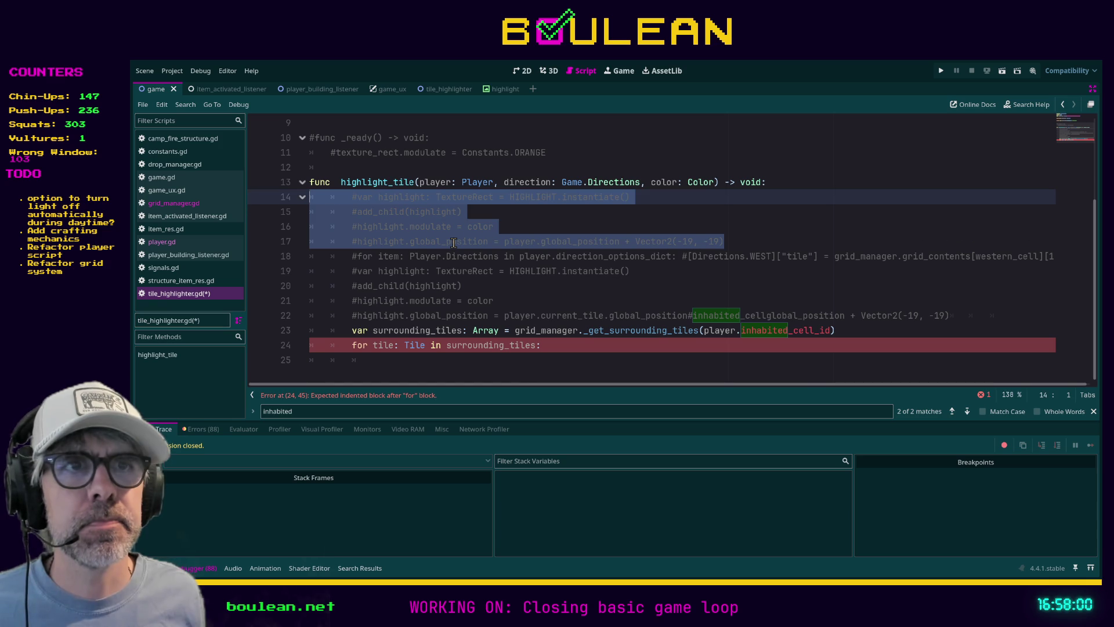
left_click(391, 365)
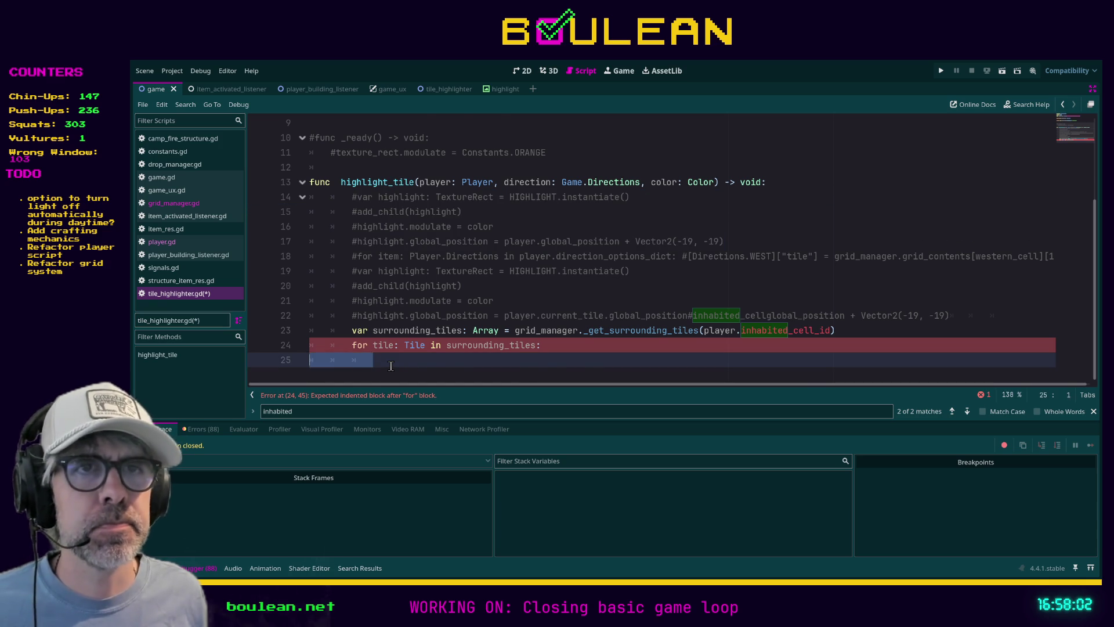
type("#var highlight: TextureRect = HIGHLIGHT.instantiate() \t\t#add_child(highlight) \t\t#highlight.modulate = color \t\t#highlight.global_position = player.global_position + Vector2(-19, -19)")
Step: Uncomment the pasted lines 25–28, indent them under the loop, and save
left_click_drag(725, 375, 287, 333)
key("ctrl+k")
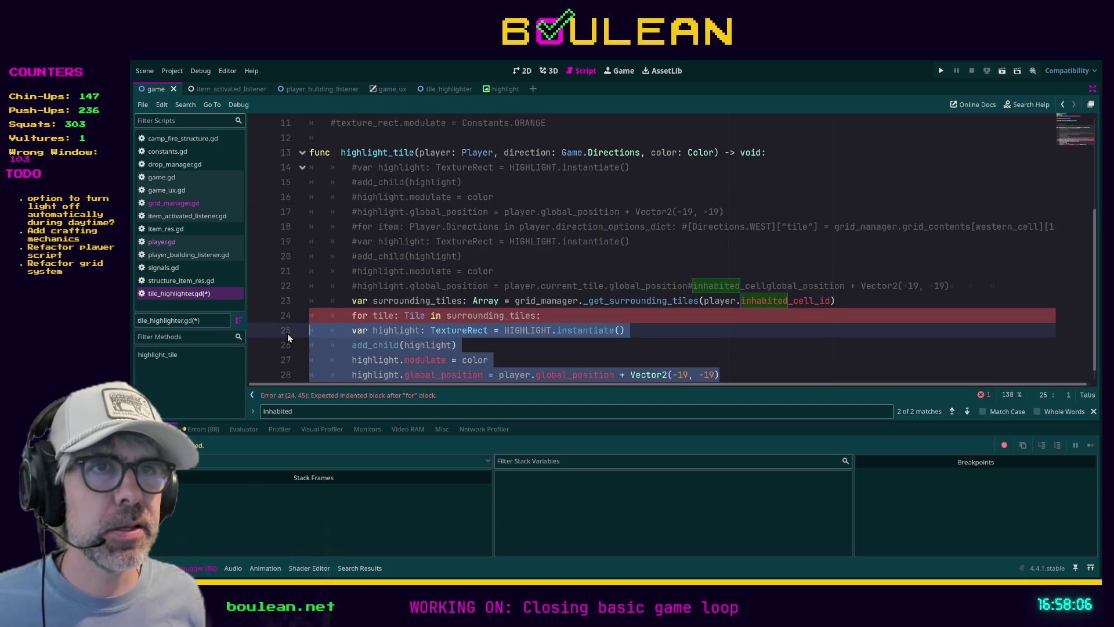
key("Tab")
left_click(546, 344)
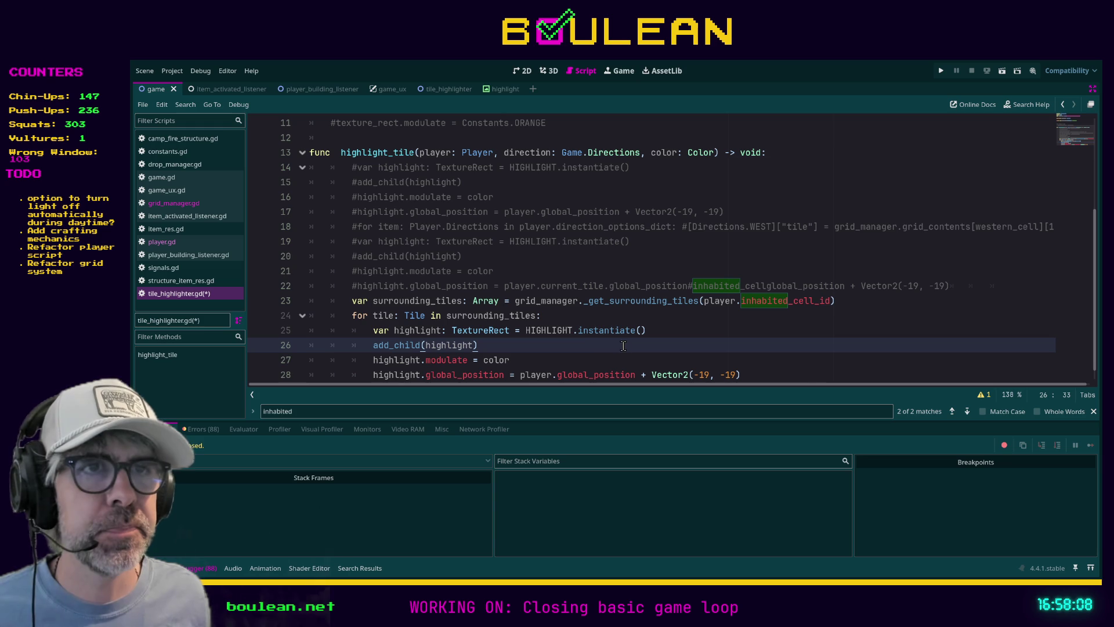
scroll(591, 333, "down", 1)
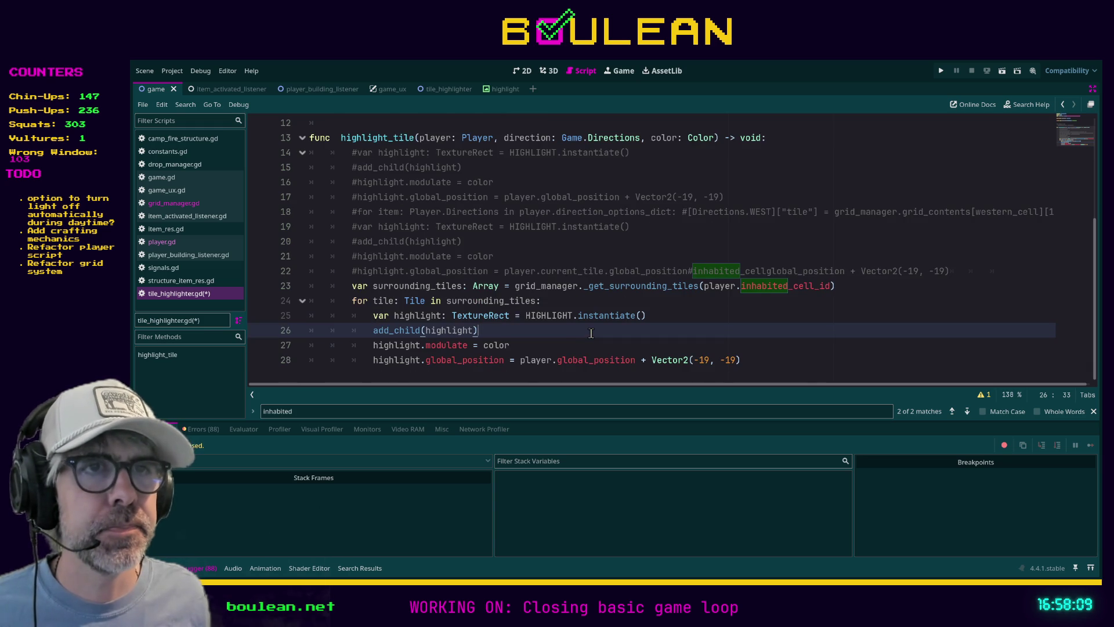
left_click(543, 346)
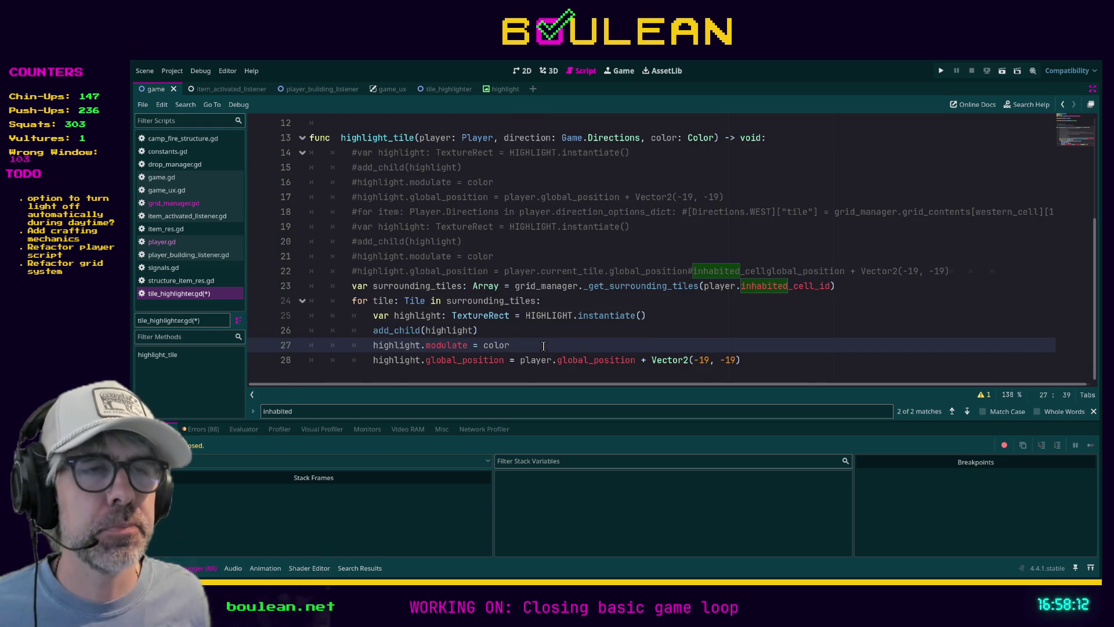
key("ctrl+s")
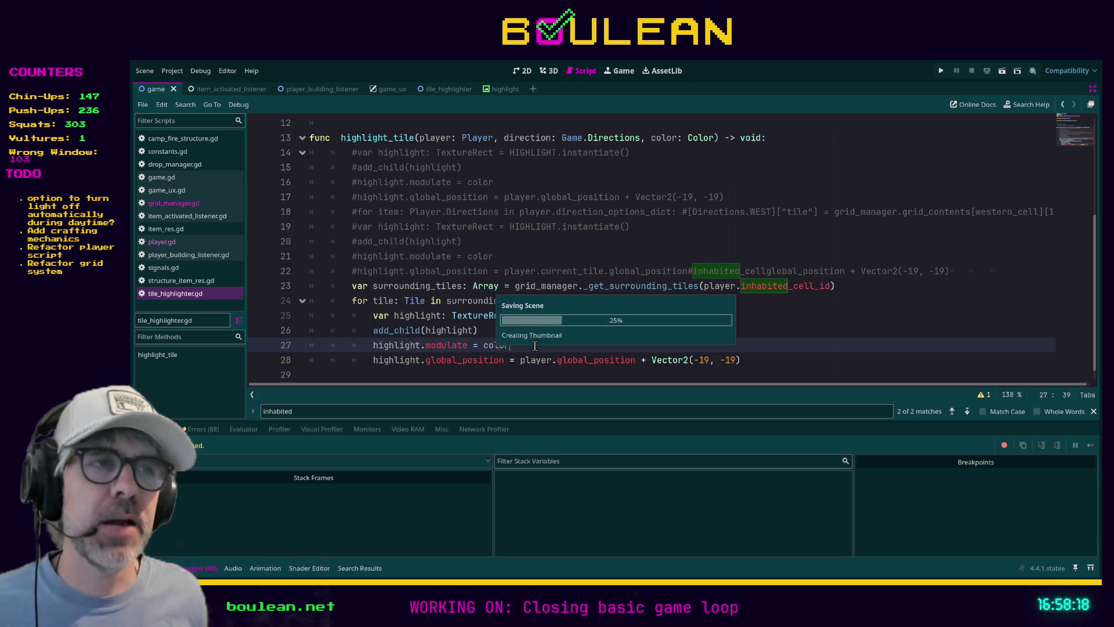
key("F5")
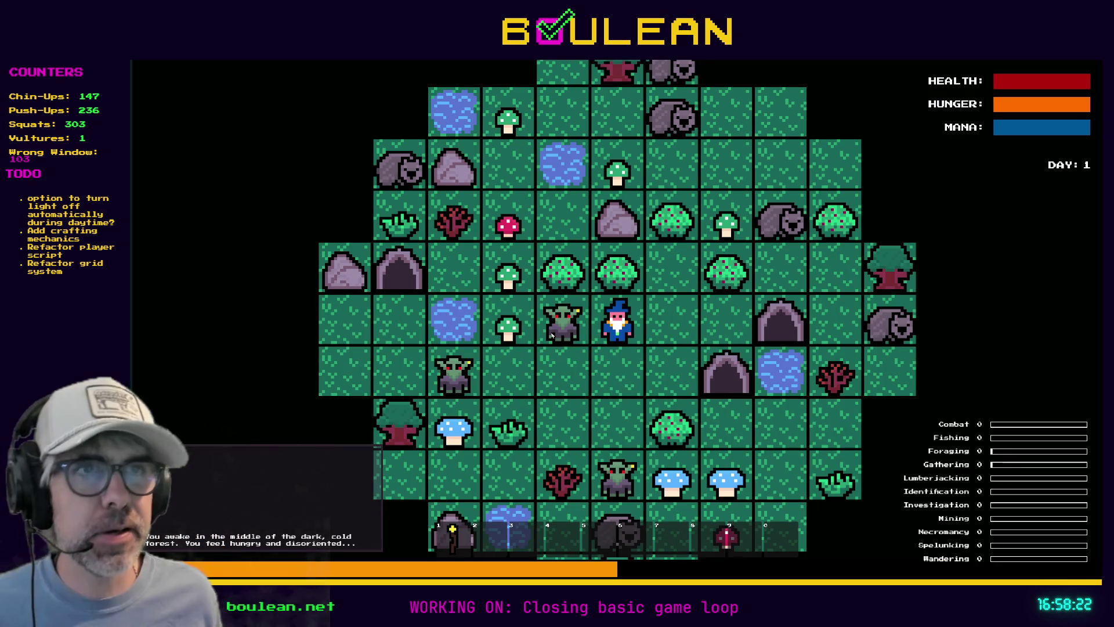
key("c")
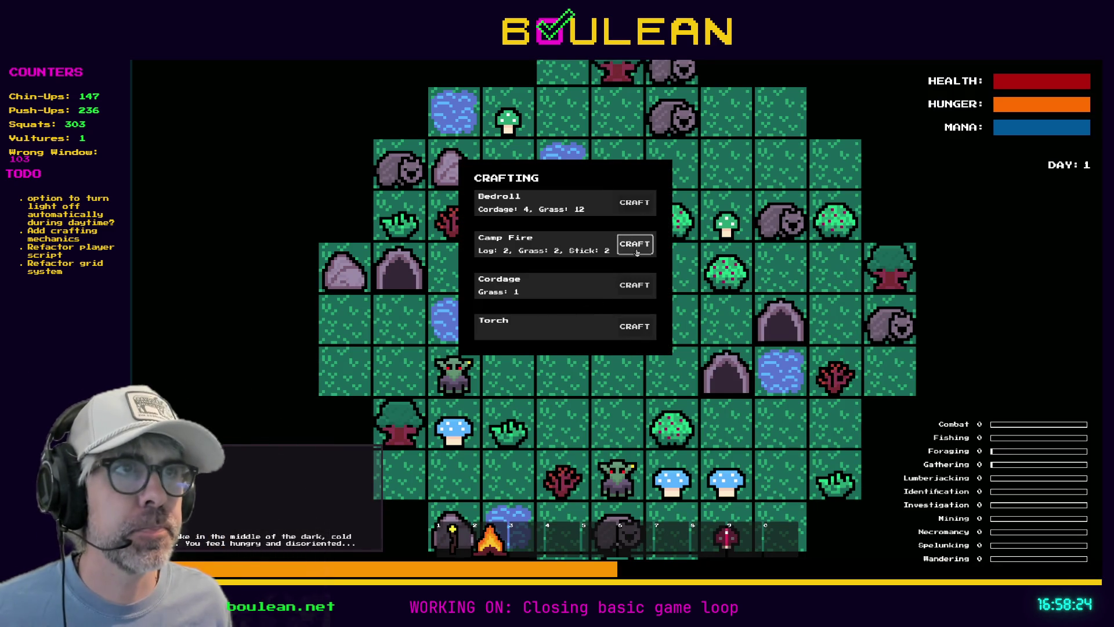
left_click(635, 243)
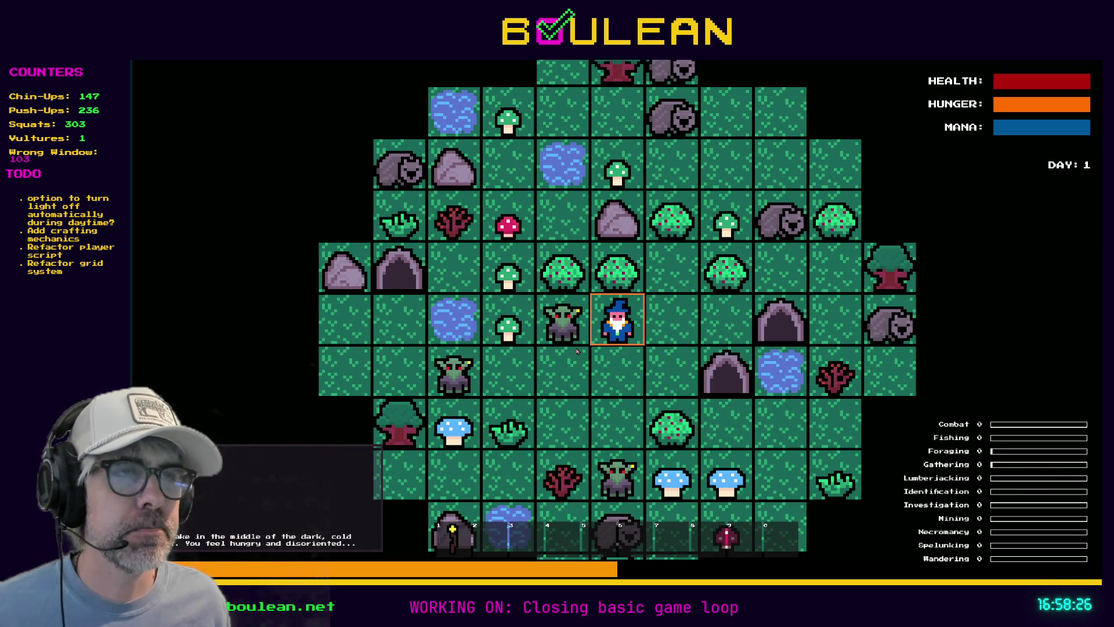
key("d")
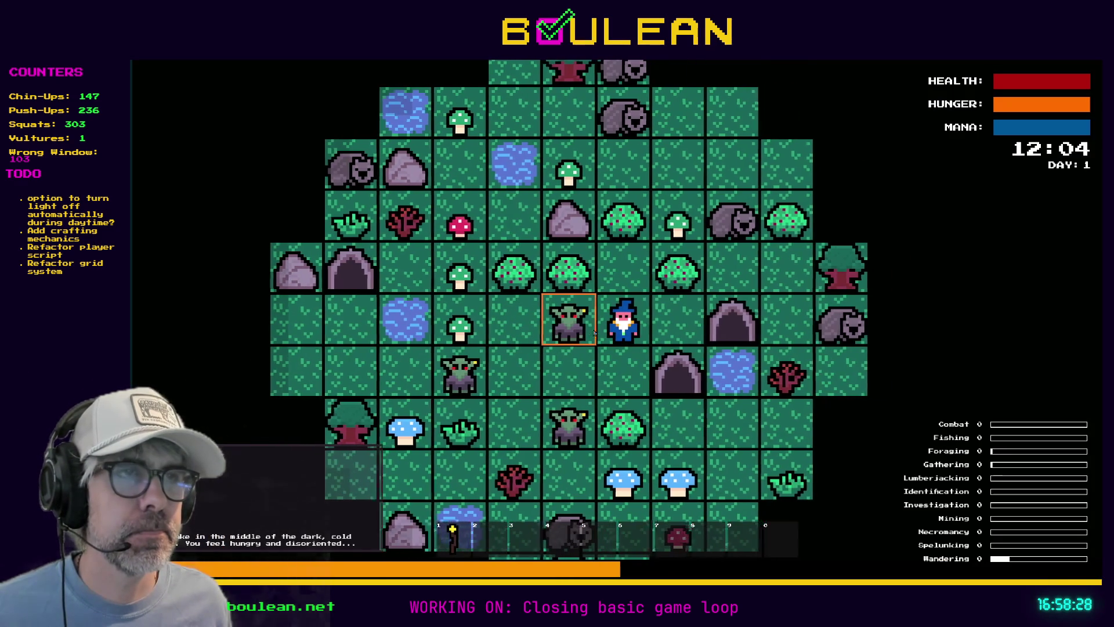
key("s")
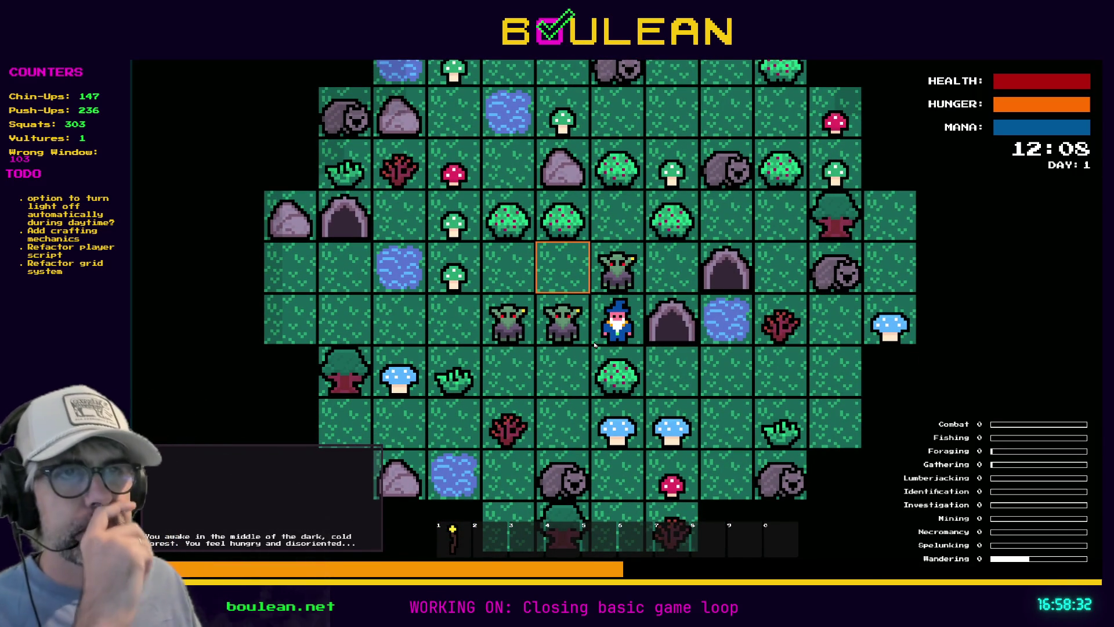
key("alt+Tab")
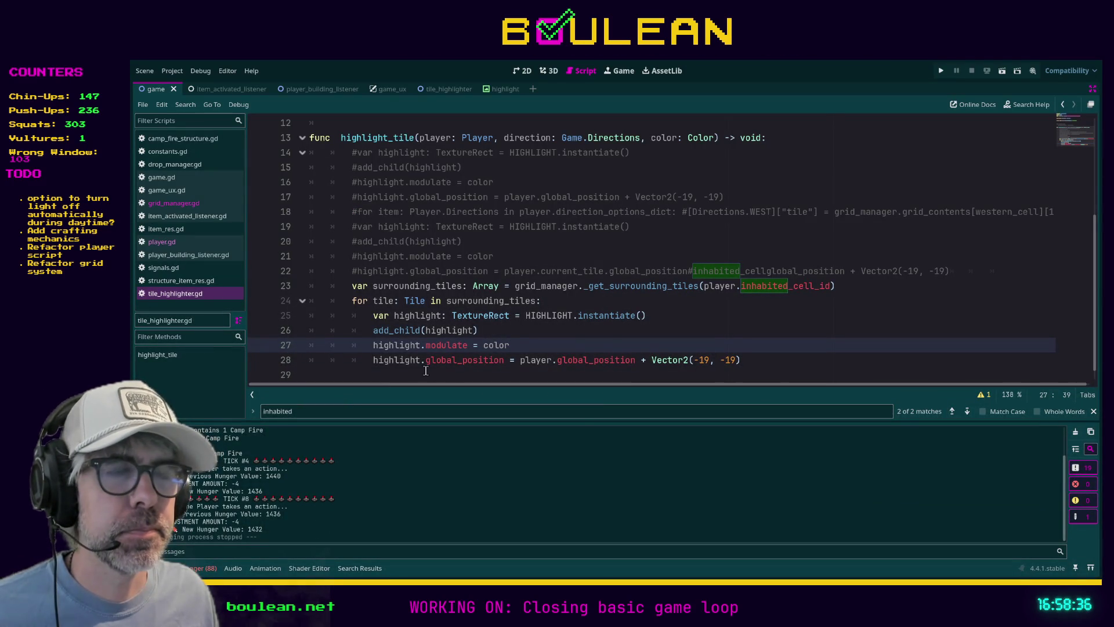
Step: Replace 'player' with 'tile' on line 28
scroll(523, 354, "down", 1)
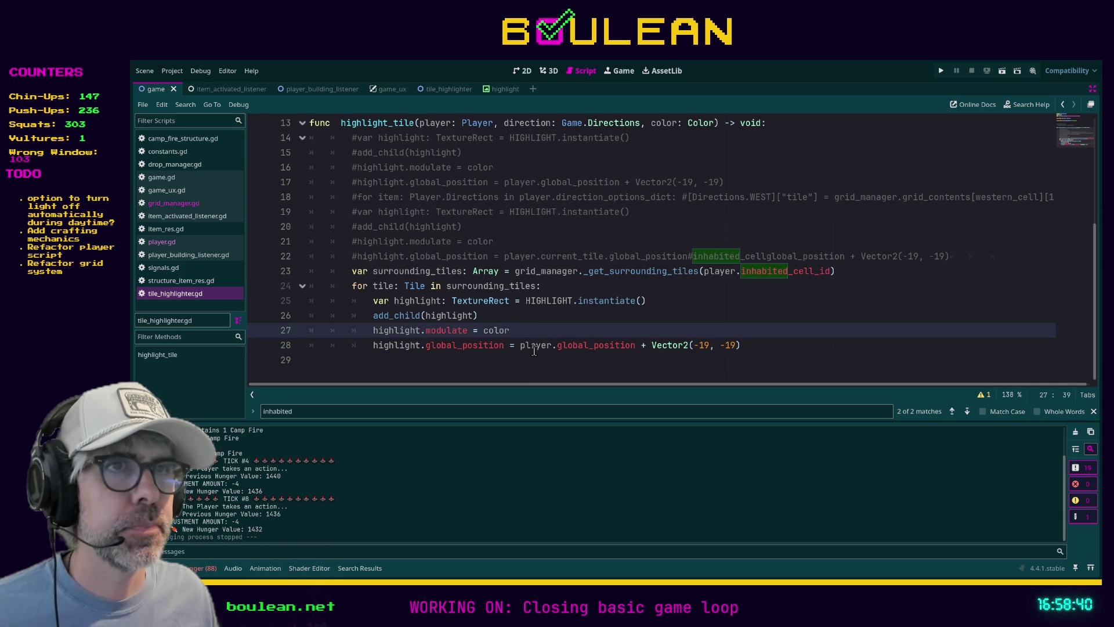
double_click(534, 347)
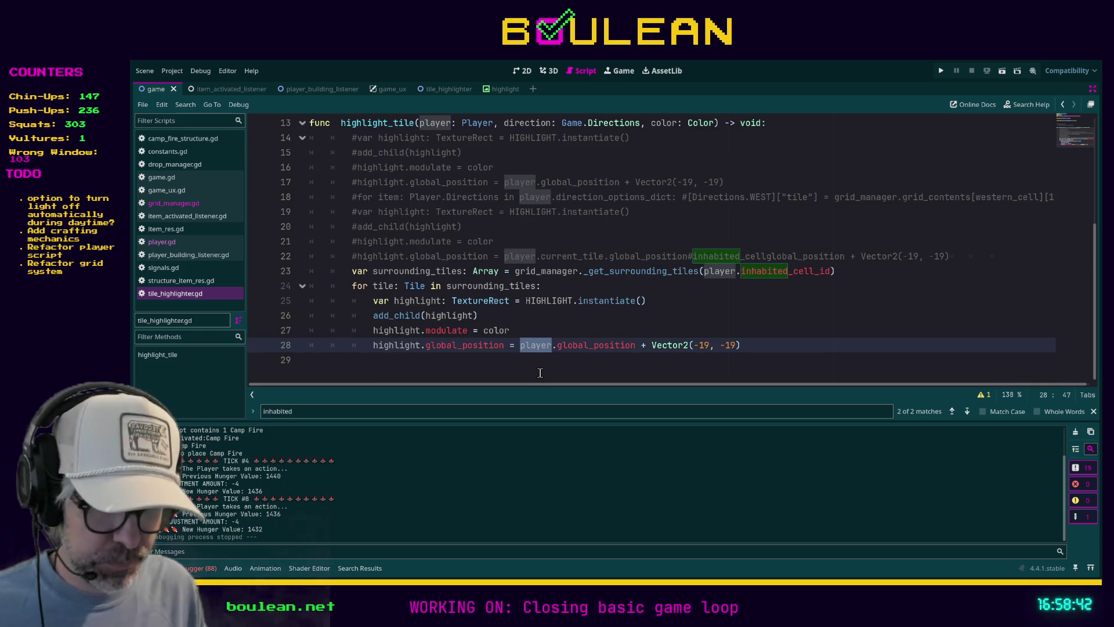
type("tile")
left_click(540, 372)
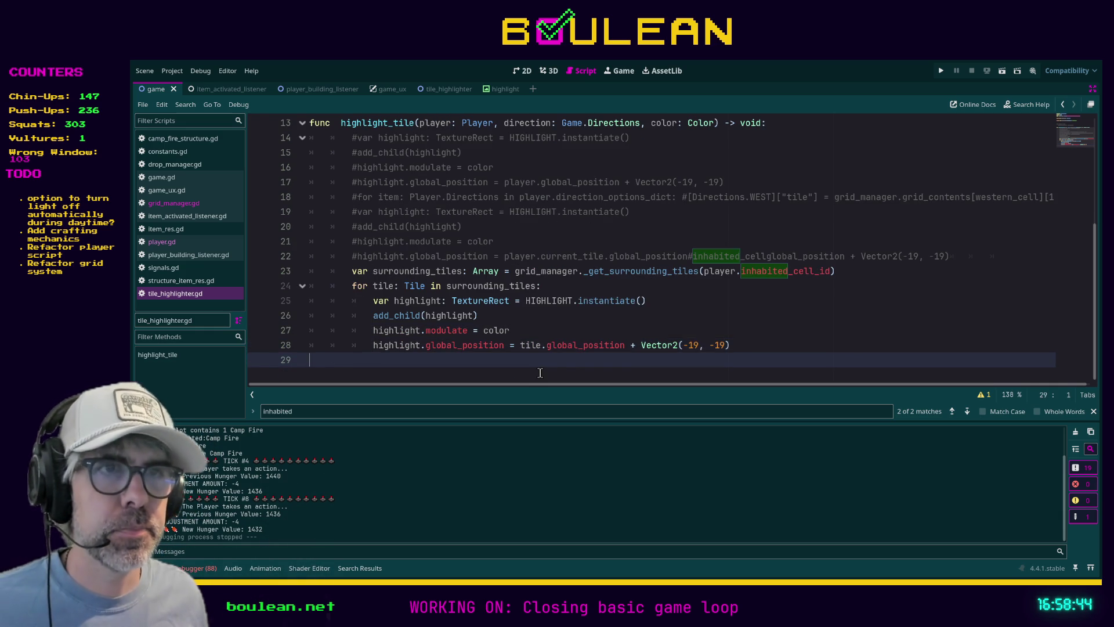
Step: Restore the editor docks, open tile.gd from the FileSystem, and run the game
key("ctrl+shift+F11")
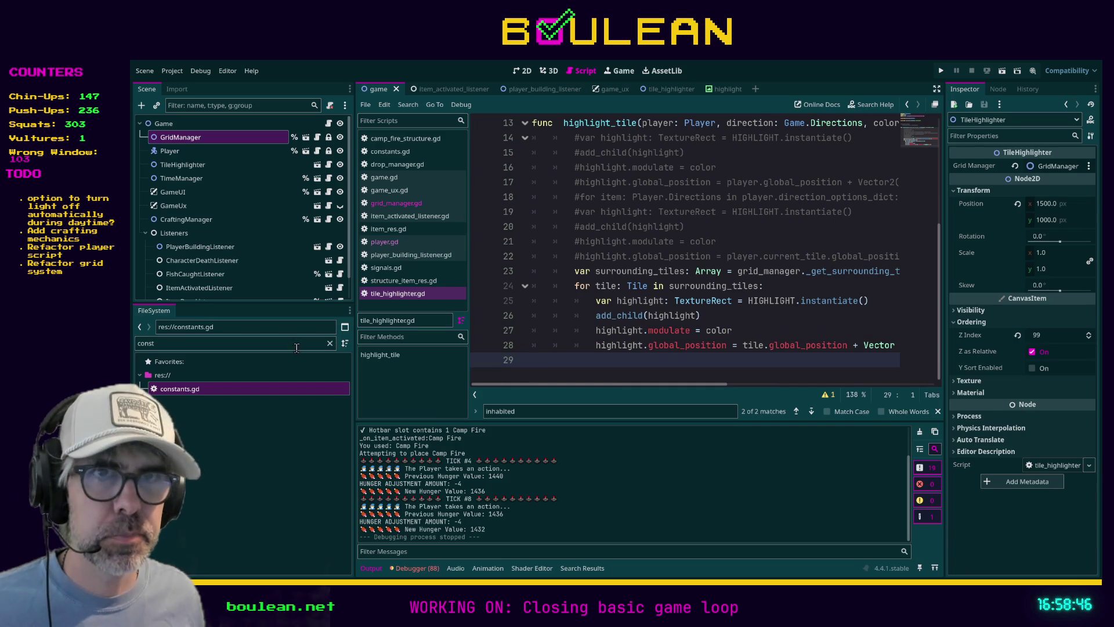
double_click(184, 343)
type("t")
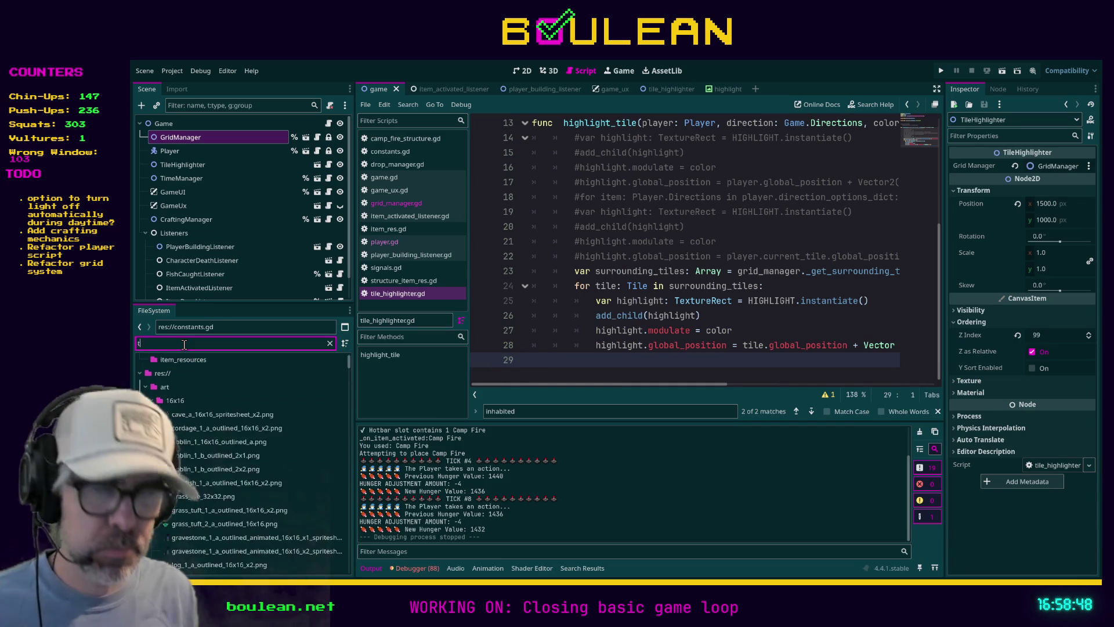
type("ile.gd")
left_click(192, 471)
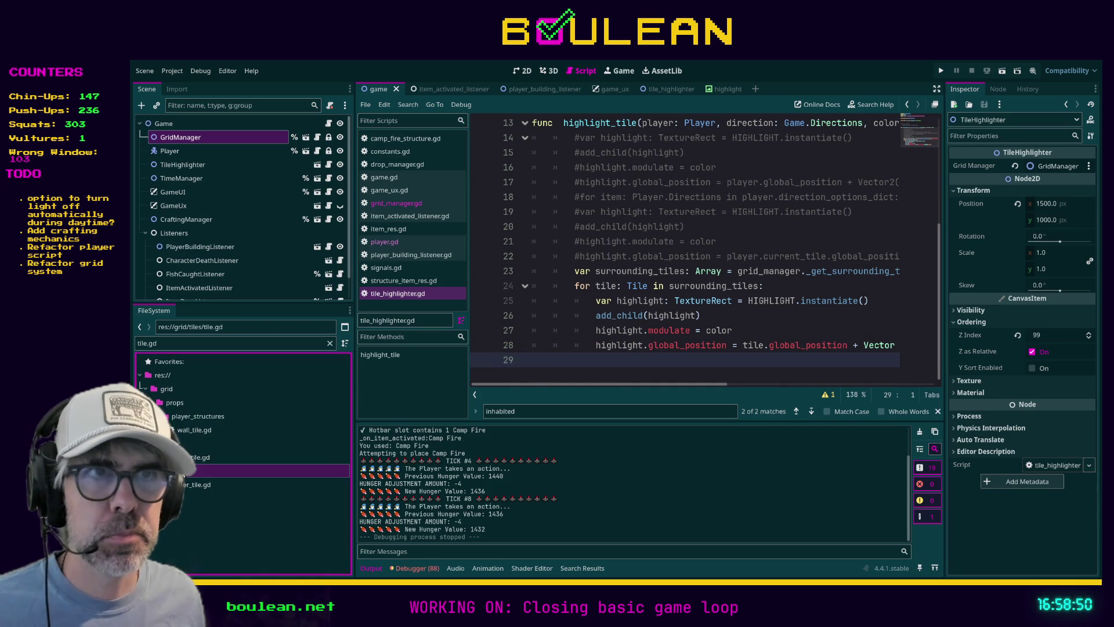
double_click(192, 470)
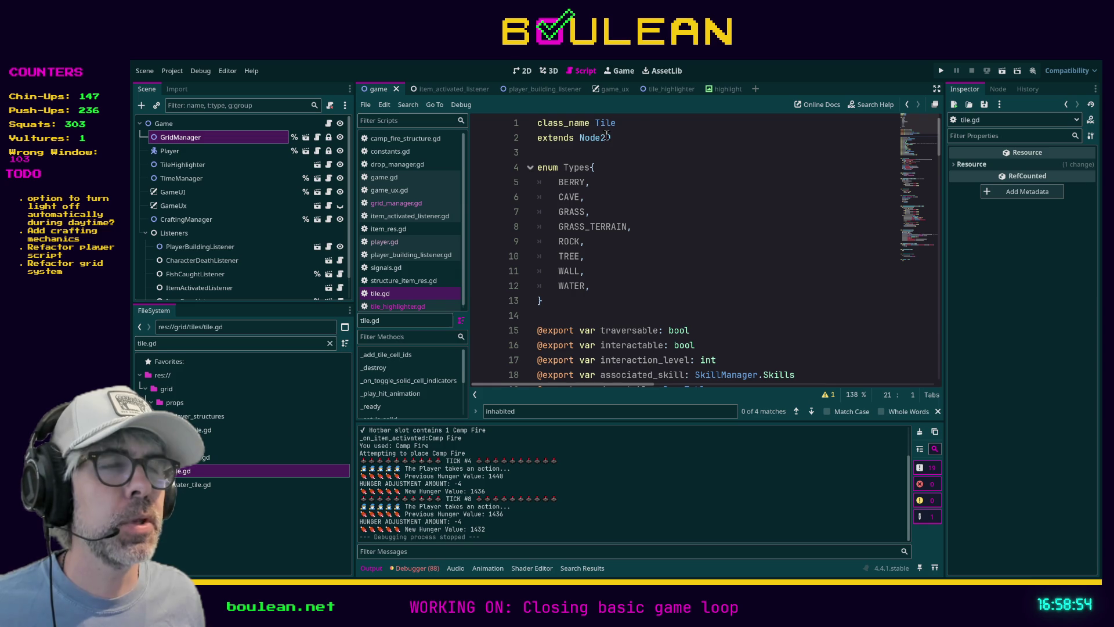
left_click(698, 199)
key("F5")
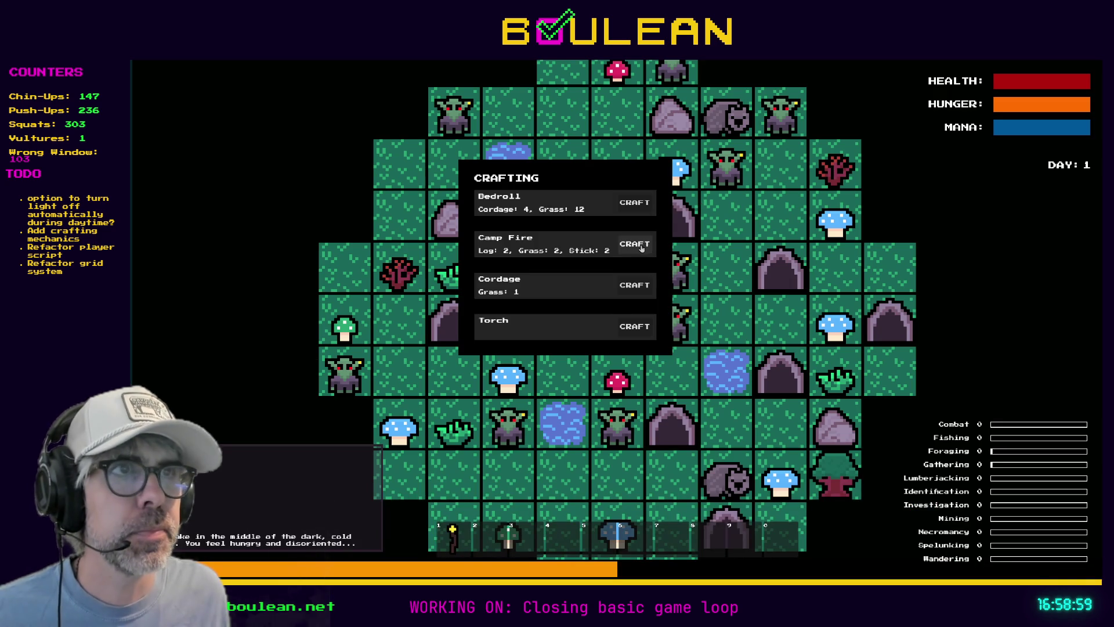
Step: Craft a Camp Fire, then zoom in on the wizard's four orange-outlined surrounding tiles
left_click(641, 249)
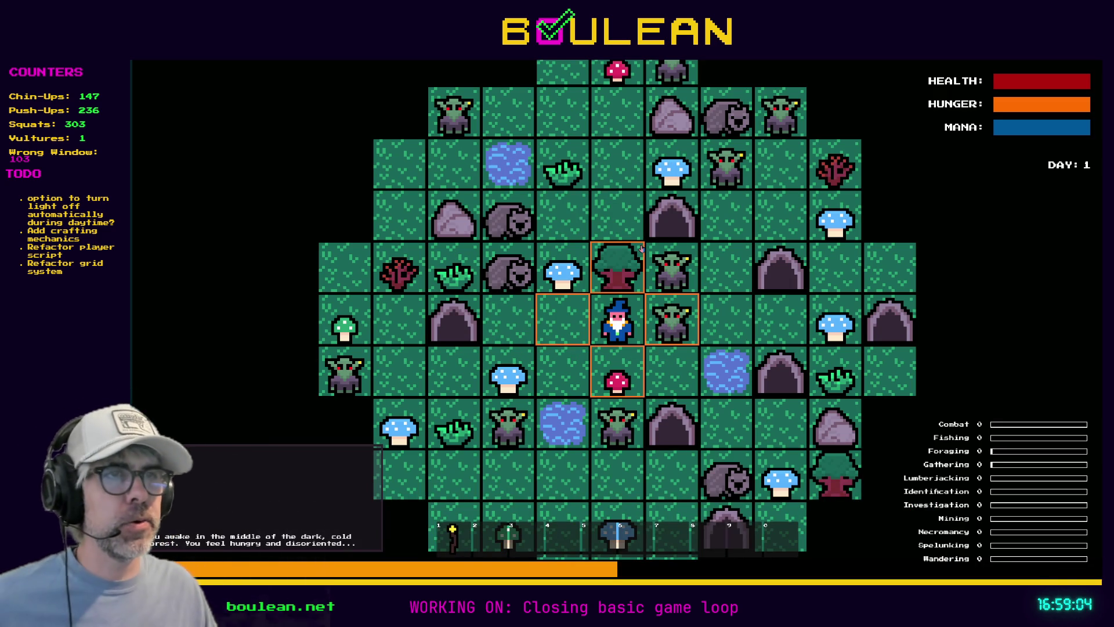
scroll(644, 278, "up", 4)
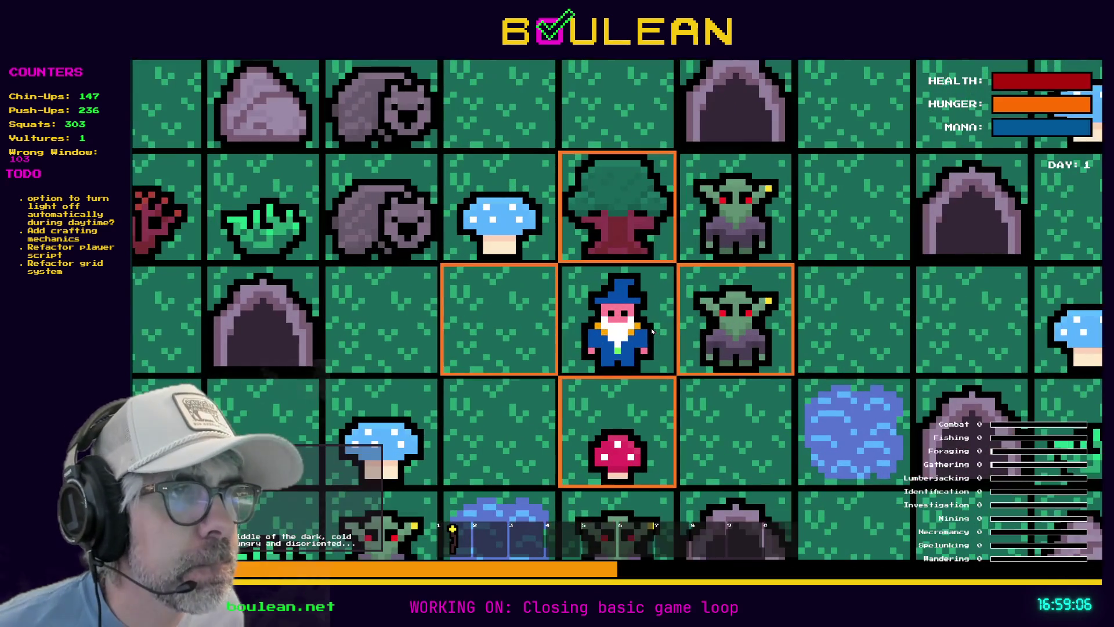
scroll(652, 332, "up", 3)
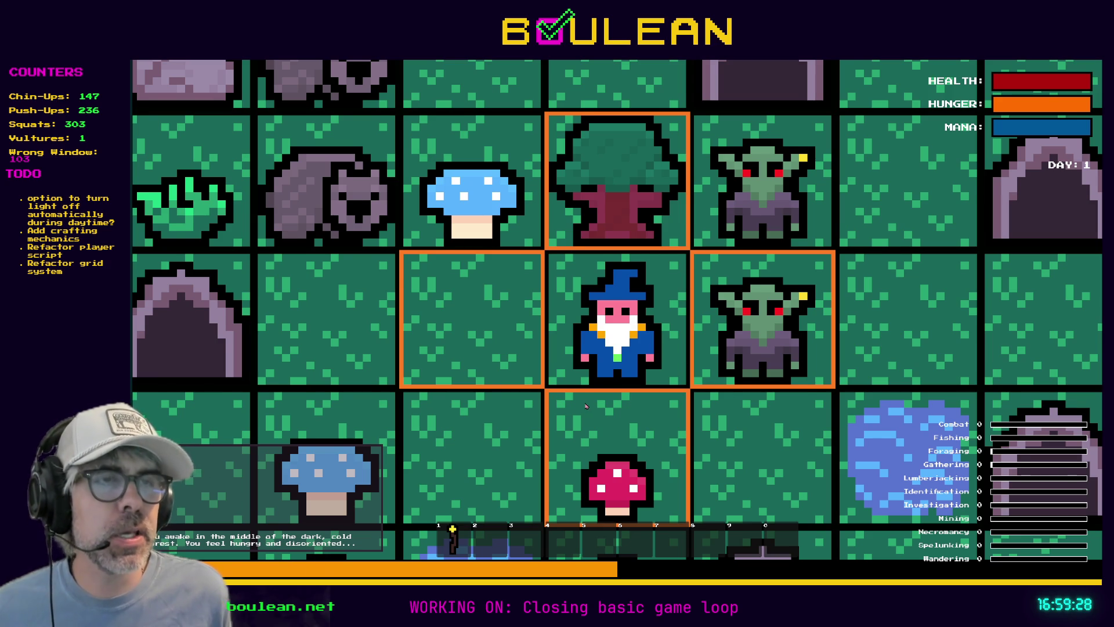
scroll(587, 407, "down", 1)
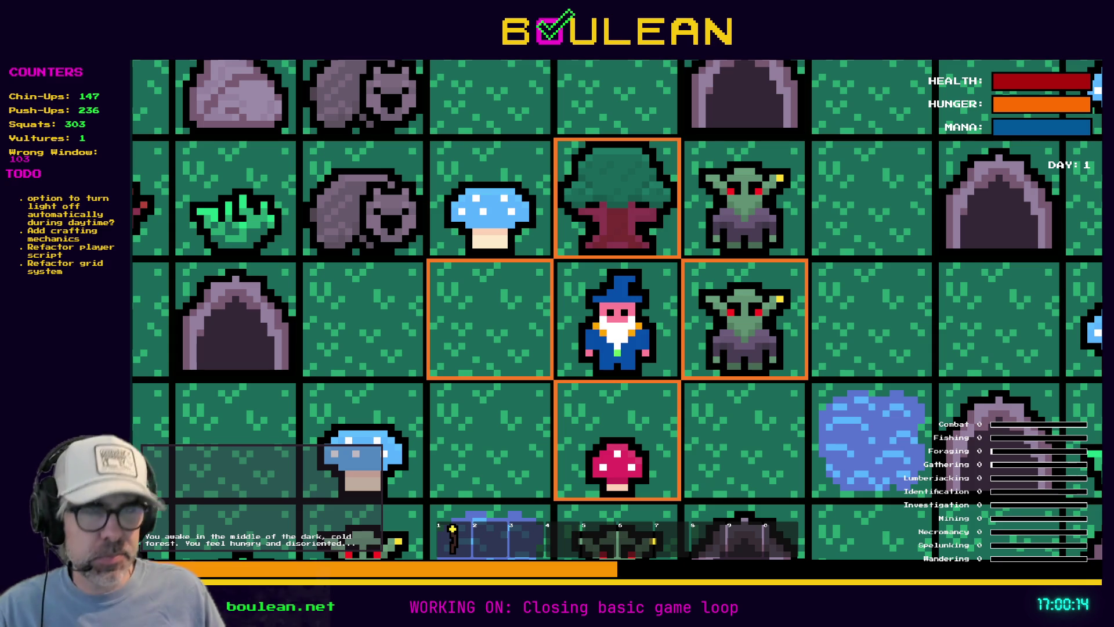
Step: Craft a Camp Fire into hotbar slot 3 from the crafting panel, then close it
key("c")
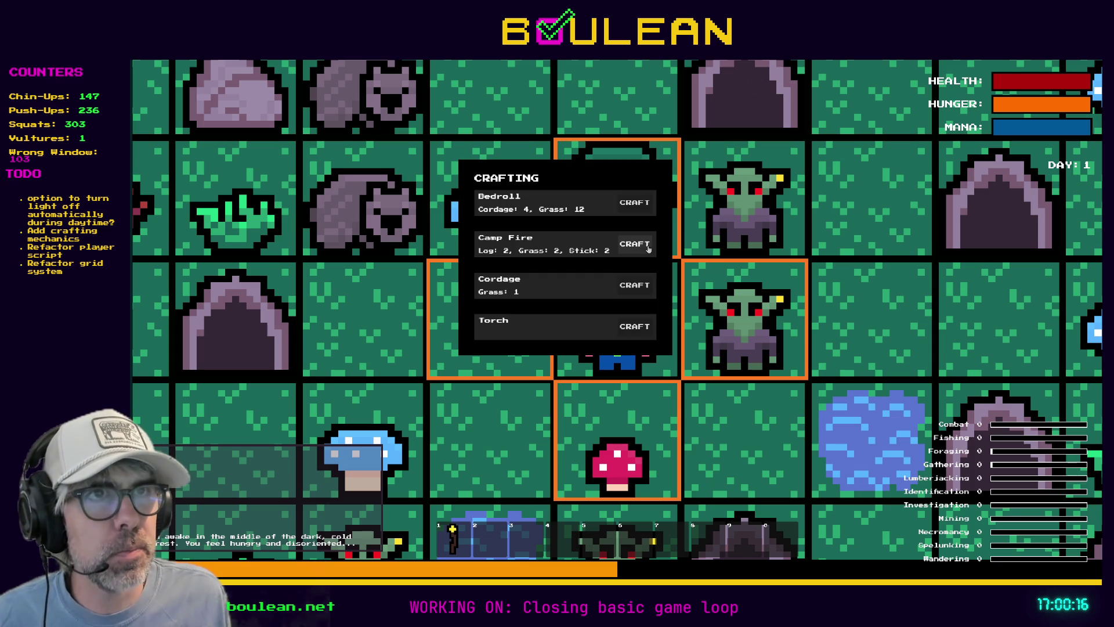
left_click(646, 243)
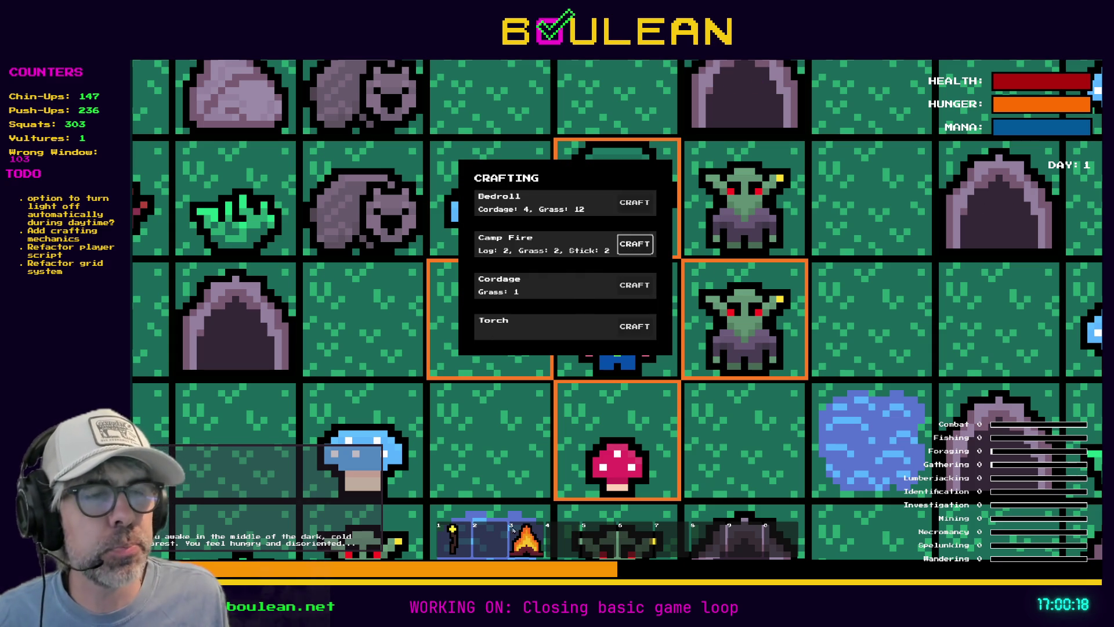
key("c")
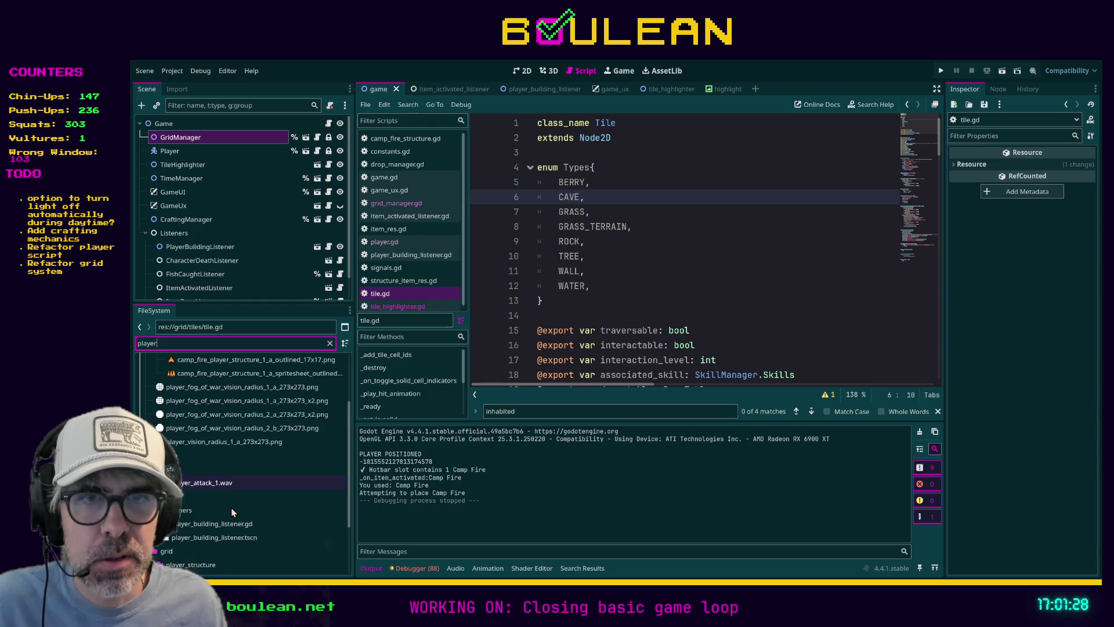
Step: Open player.tscn in the 2D view and select AnimatedSprite2D to show its animation frames
scroll(212, 507, "down", 1)
scroll(207, 495, "down", 3)
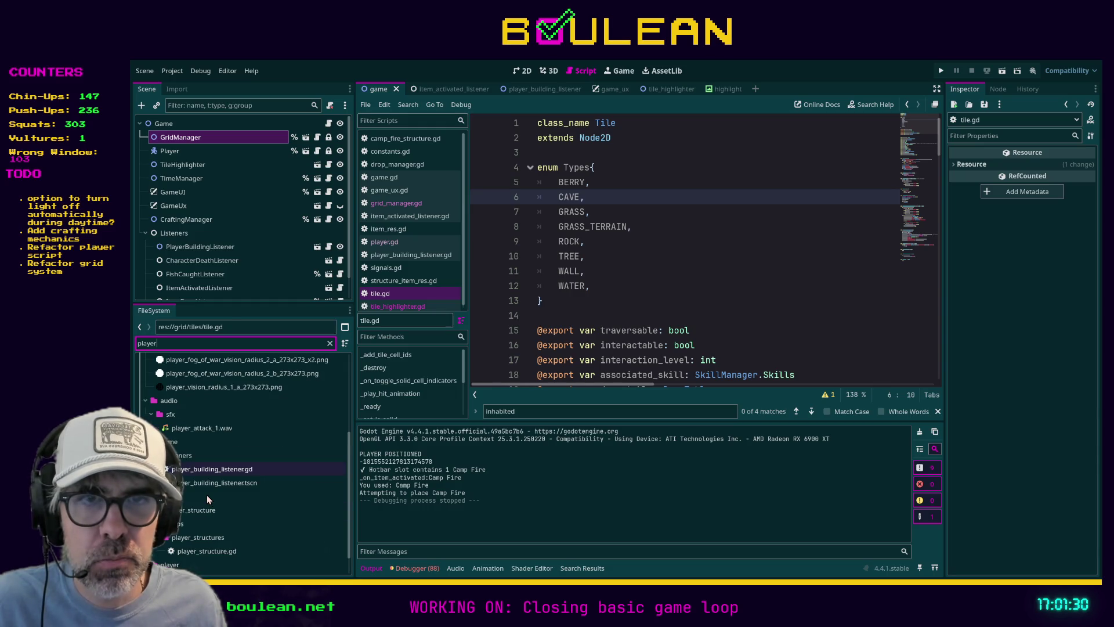
double_click(186, 565)
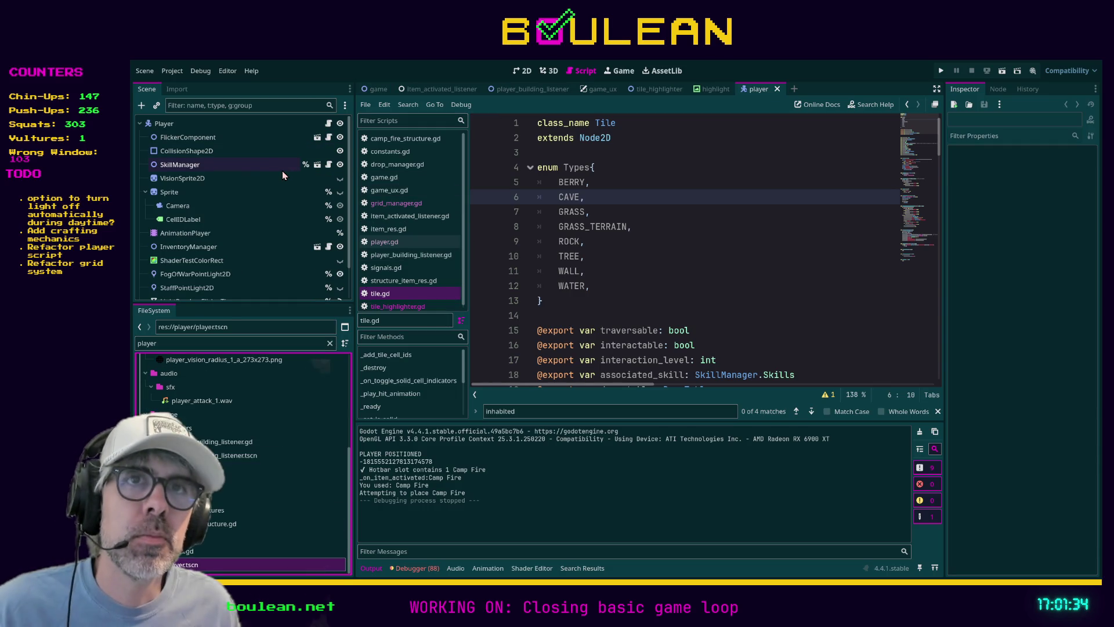
left_click(192, 192)
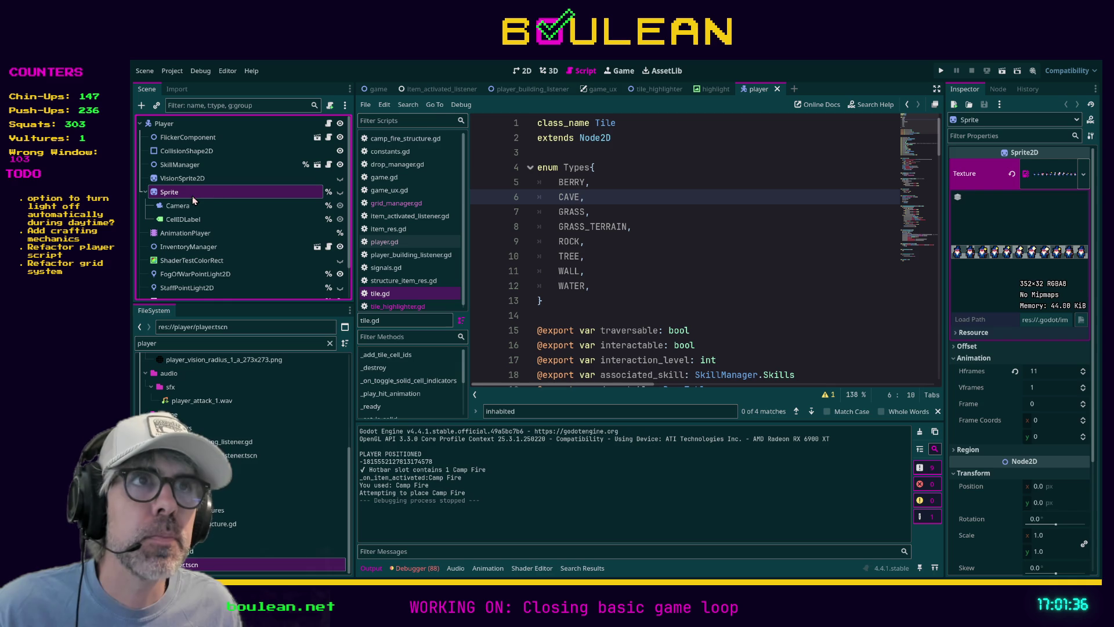
left_click(524, 72)
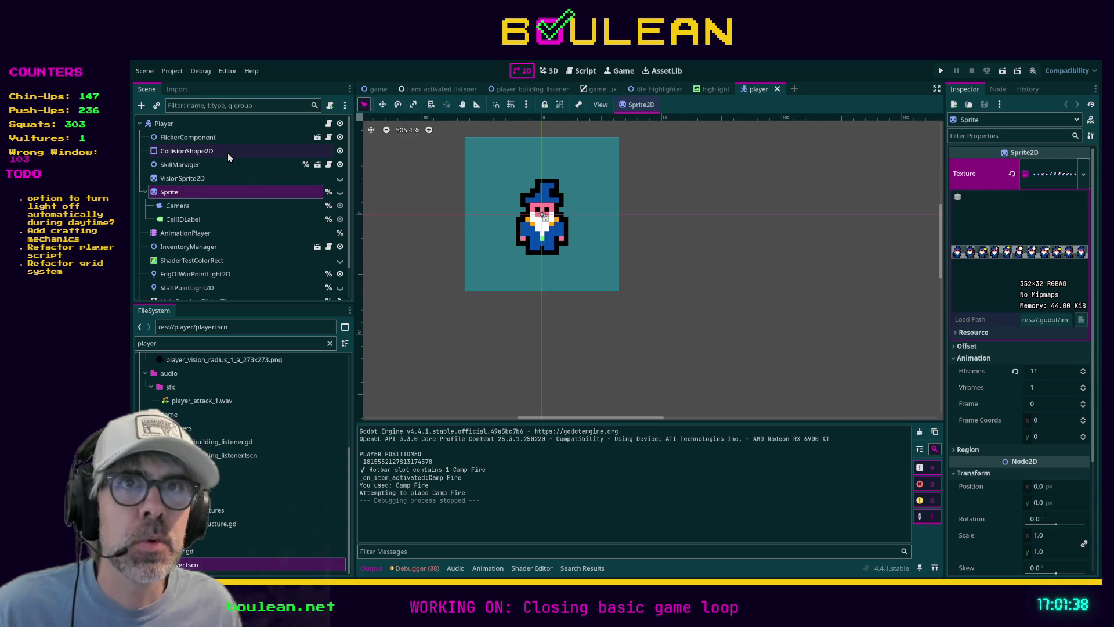
scroll(246, 182, "down", 2)
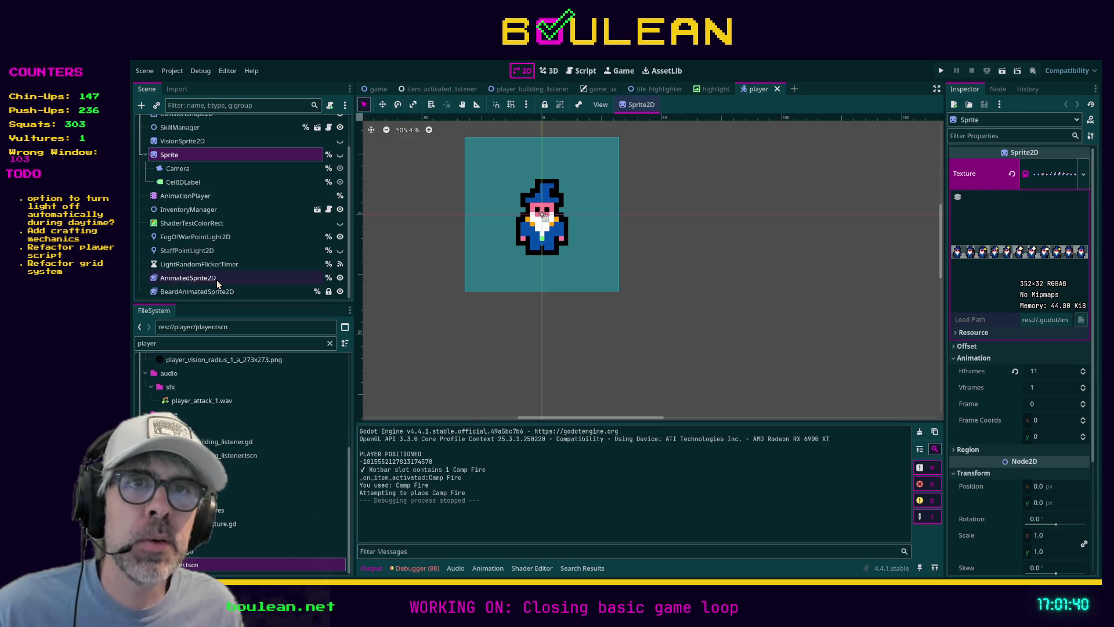
left_click(215, 278)
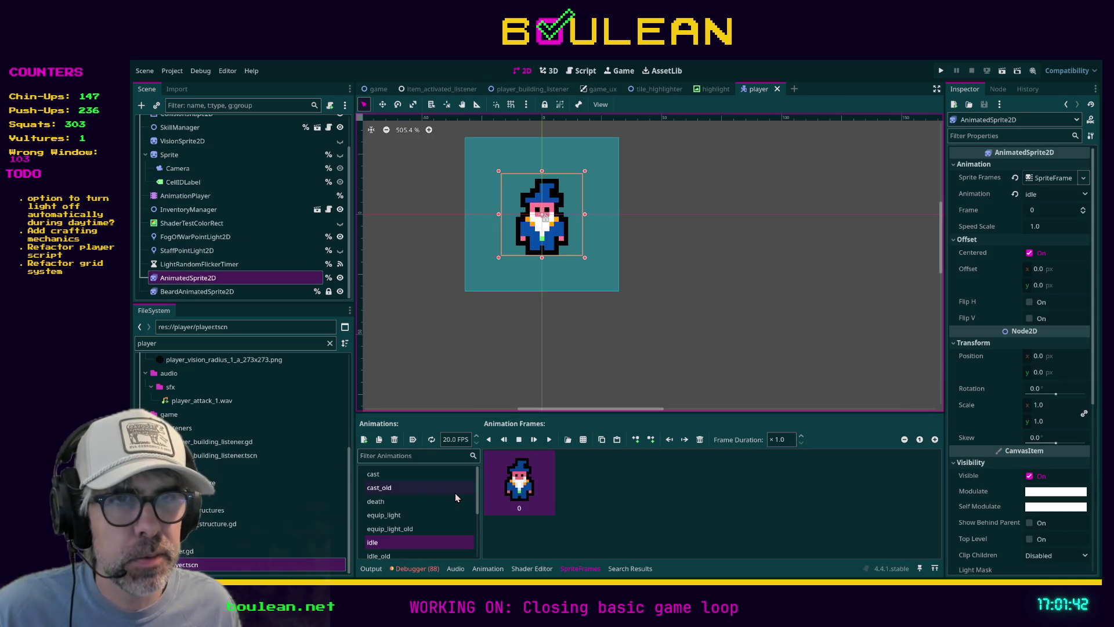
Step: Preview the cast animation playing and enlarge the frames panel to show frames 0–10
scroll(441, 490, "down", 1)
scroll(456, 497, "down", 2)
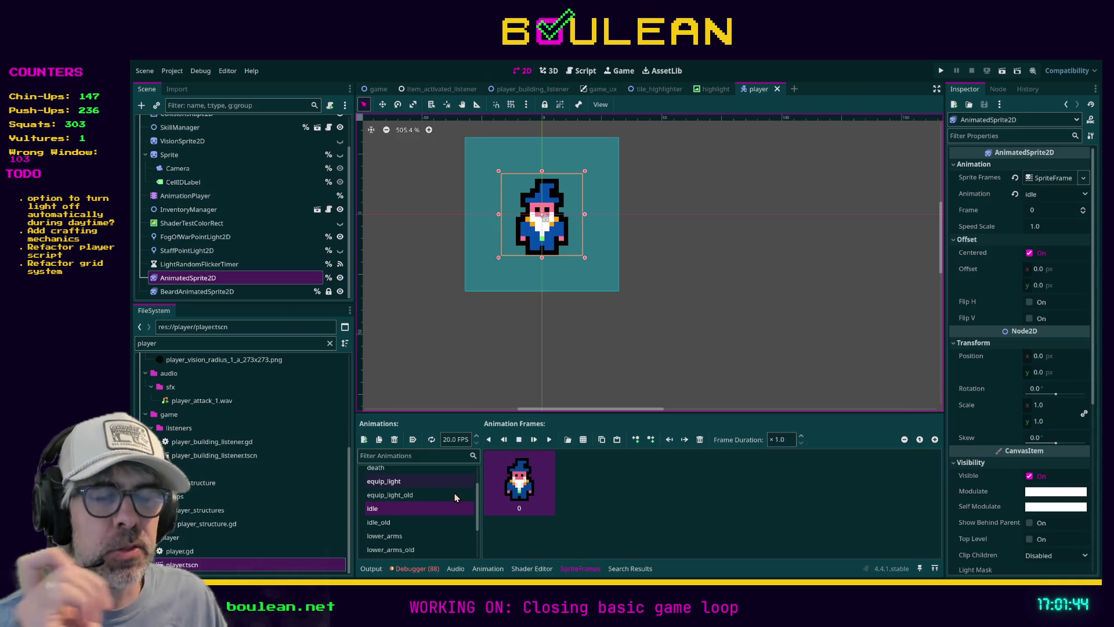
scroll(452, 495, "up", 3)
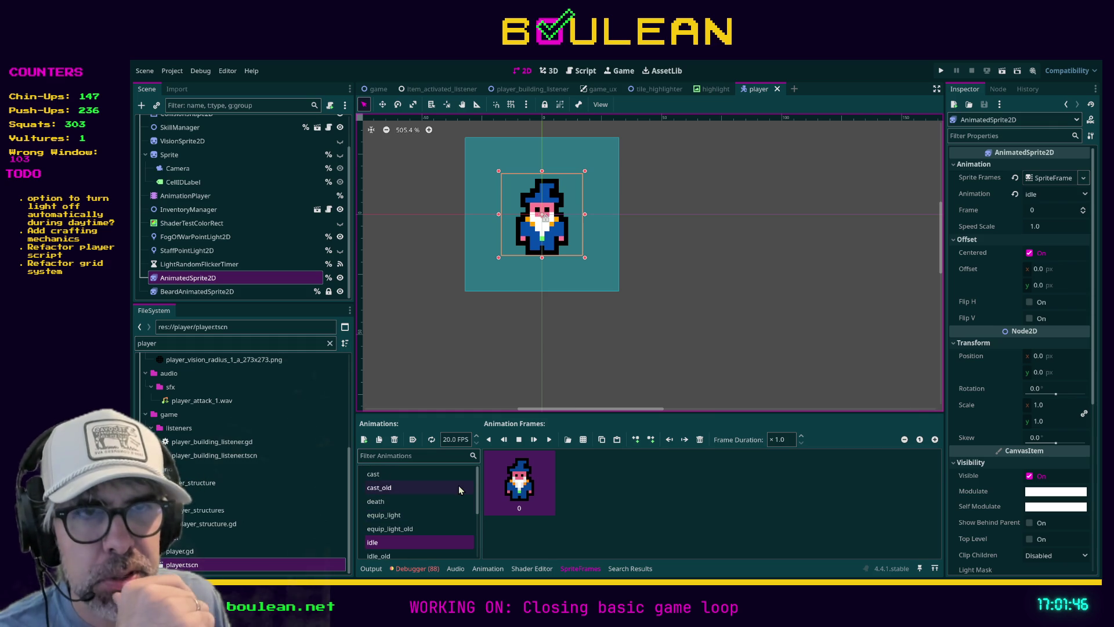
left_click(425, 477)
left_click(600, 484)
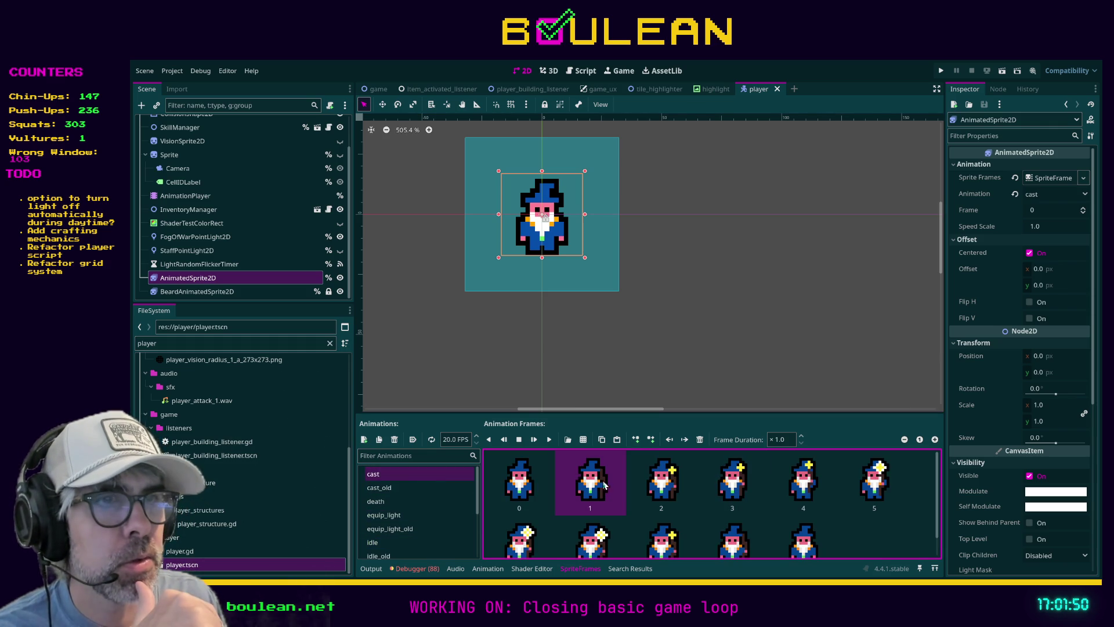
left_click(516, 491)
left_click(550, 442)
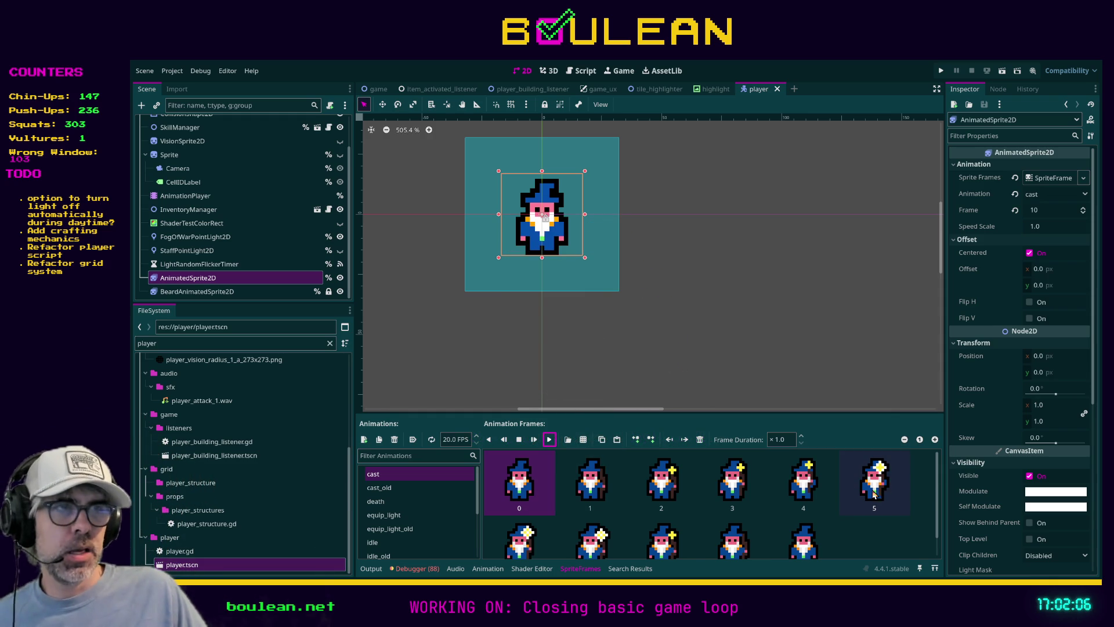
scroll(679, 491, "down", 2)
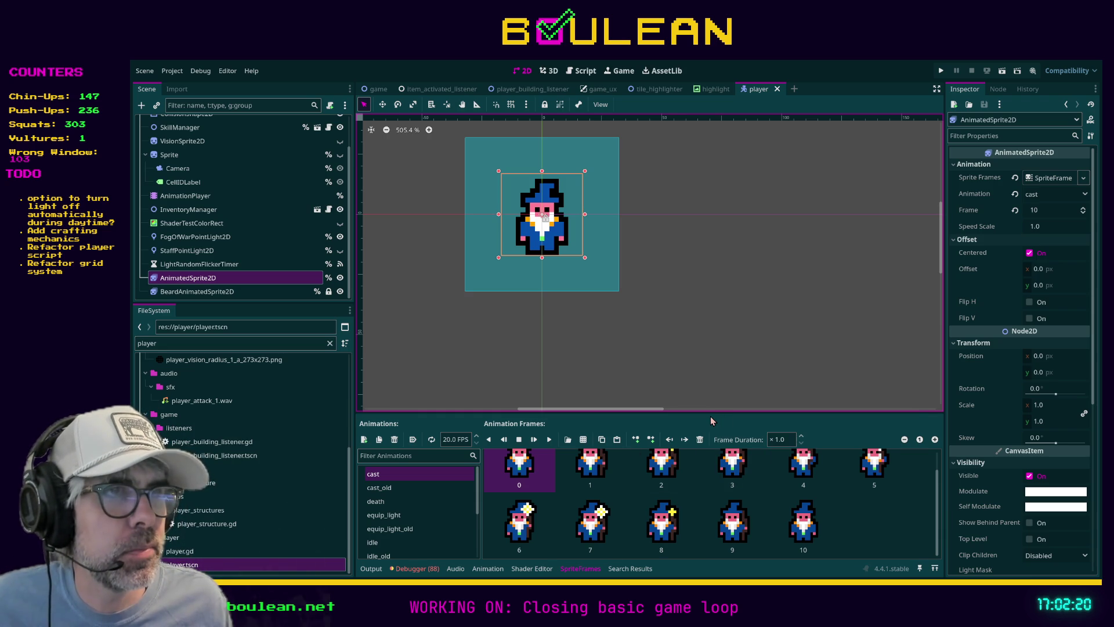
left_click_drag(709, 412, 704, 323)
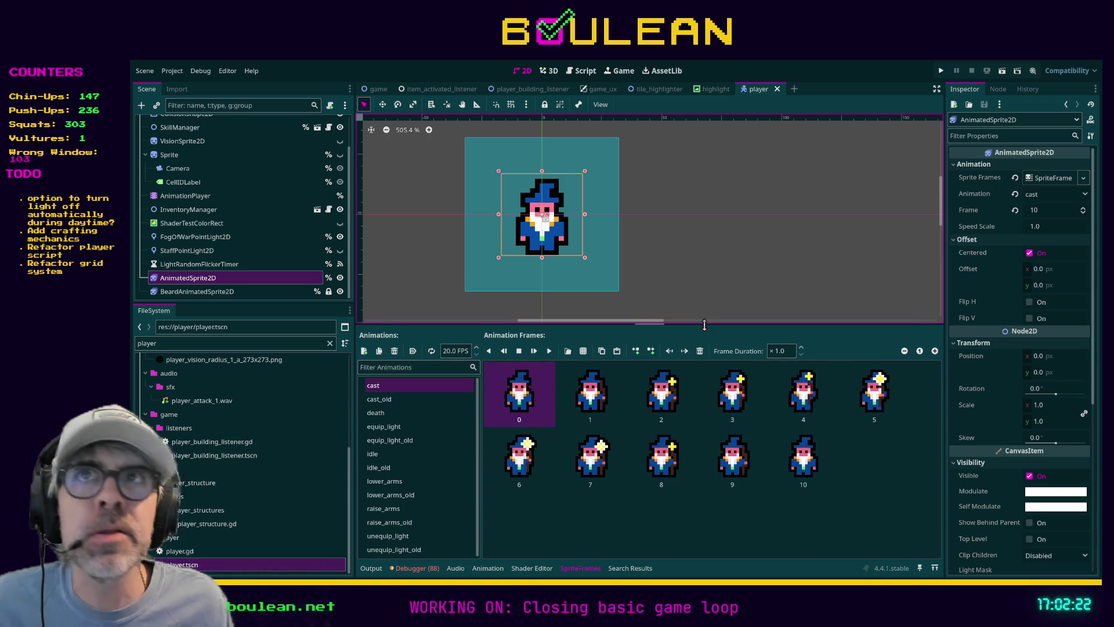
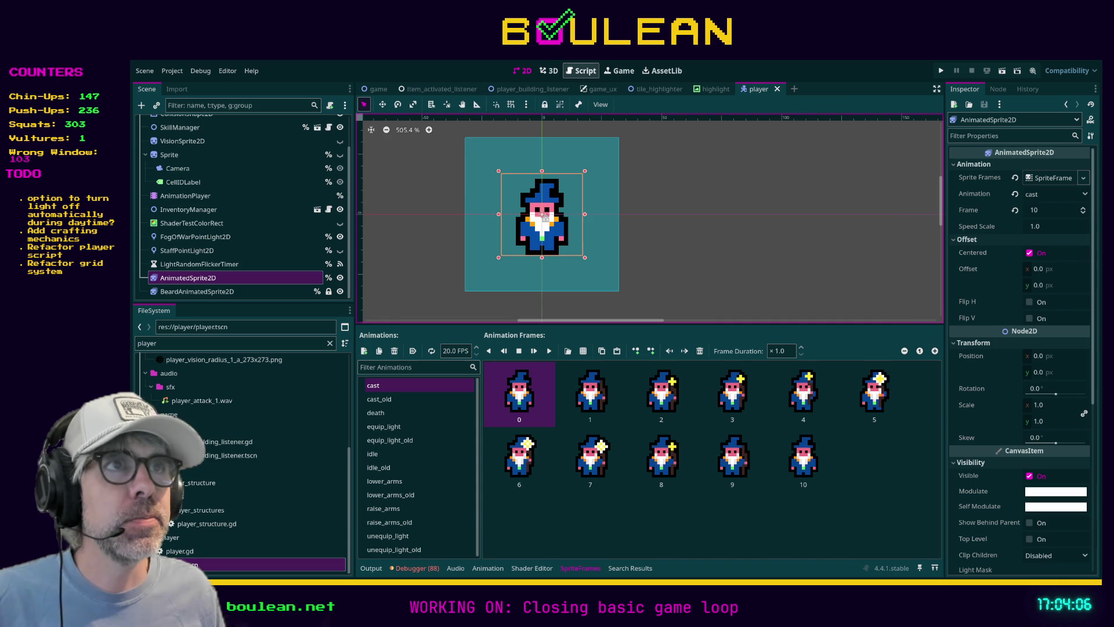
Step: Open tile.gd in the Script workspace and drag the splitter down to enlarge the code editor
left_click(582, 71)
left_click(682, 225)
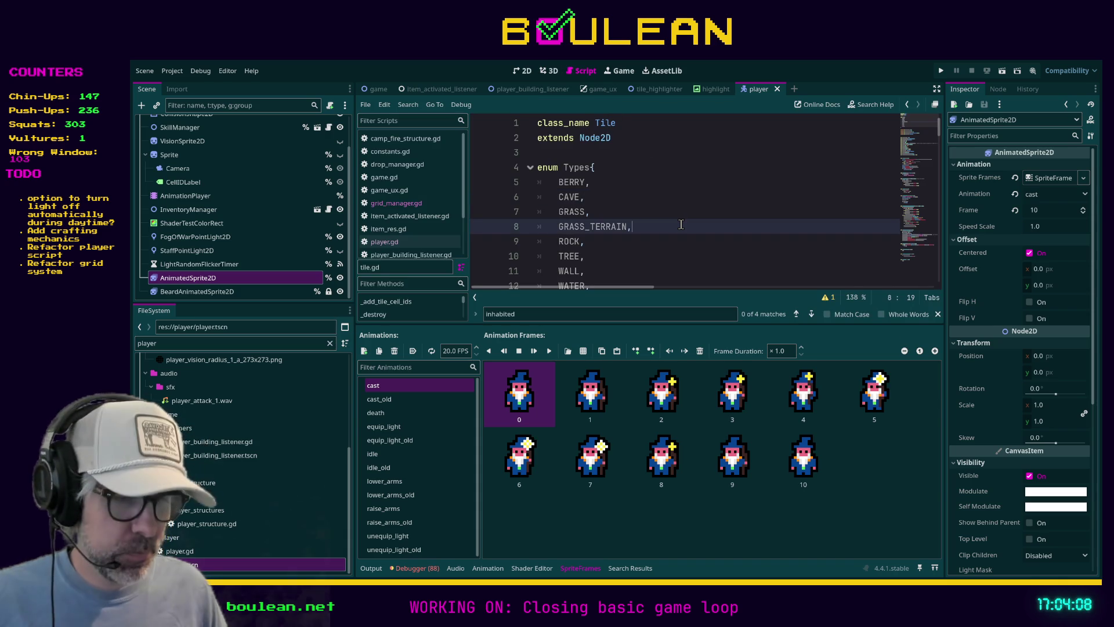
key("ctrl+shift+F11")
key("ctrl+shift+F11")
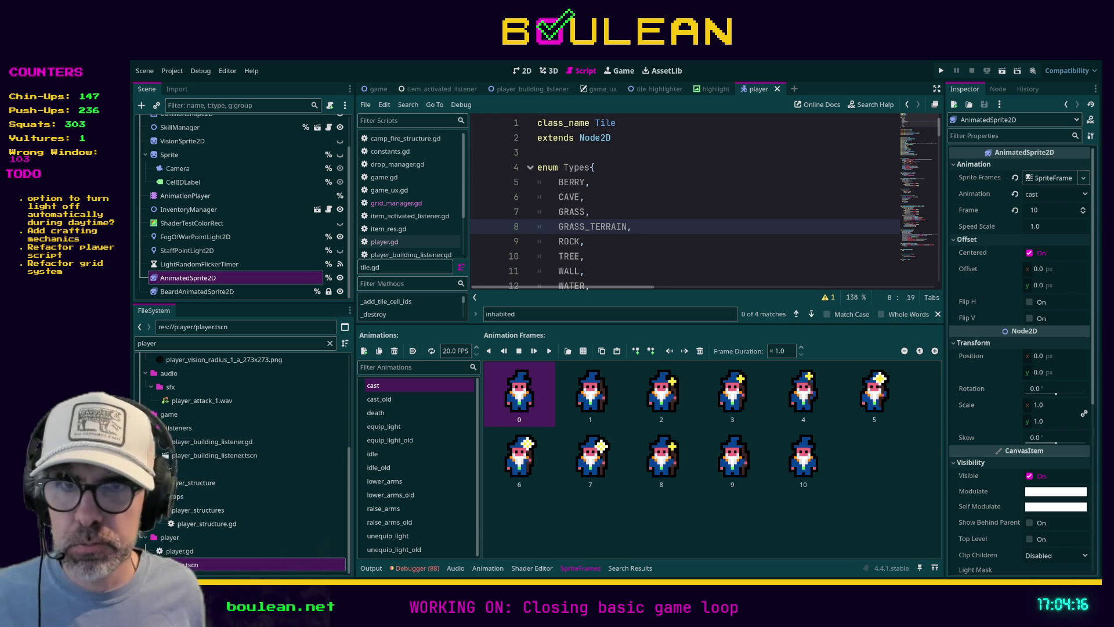
left_click(519, 395)
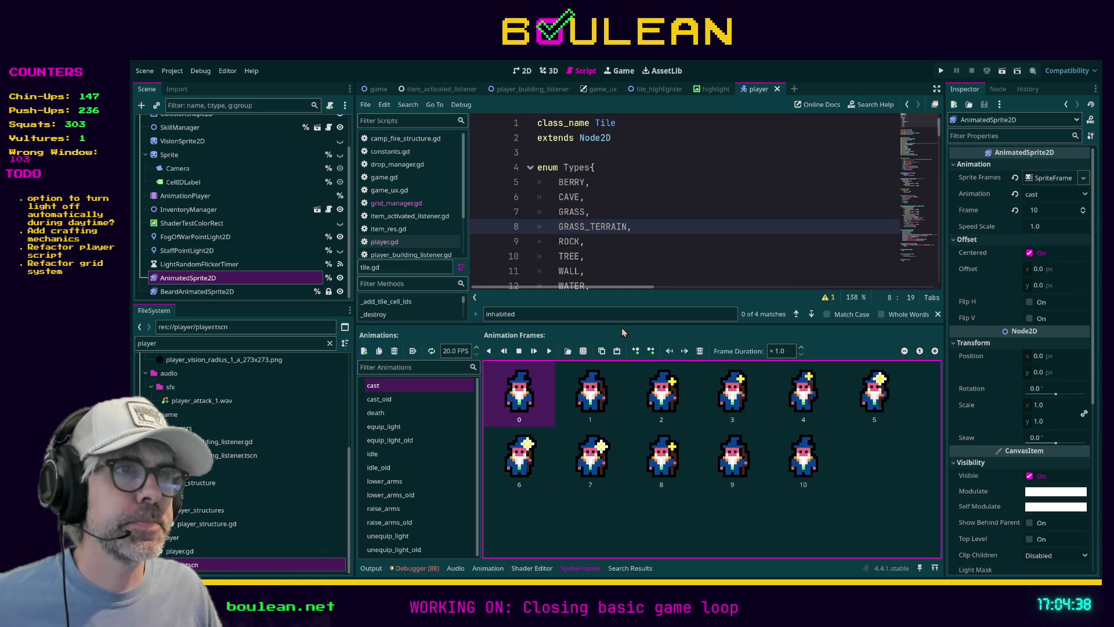
left_click_drag(619, 325, 619, 383)
left_click(630, 308)
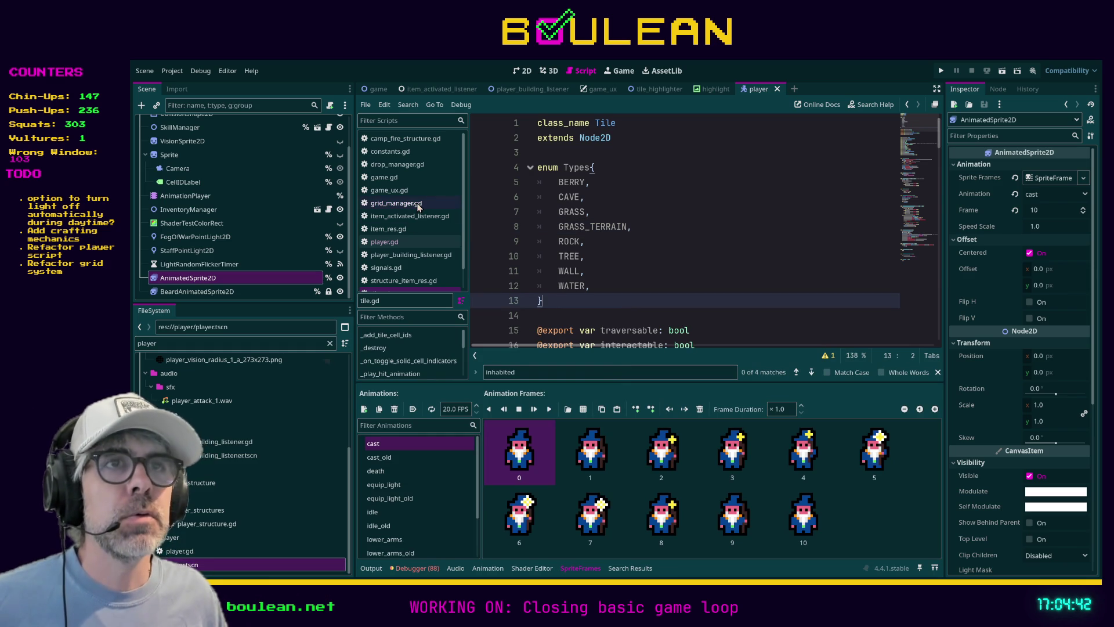
Step: Delete the commented-out lines 14–22 from highlight_tile in tile_highlighter.gd and save the script
scroll(429, 223, "down", 1)
left_click(429, 287)
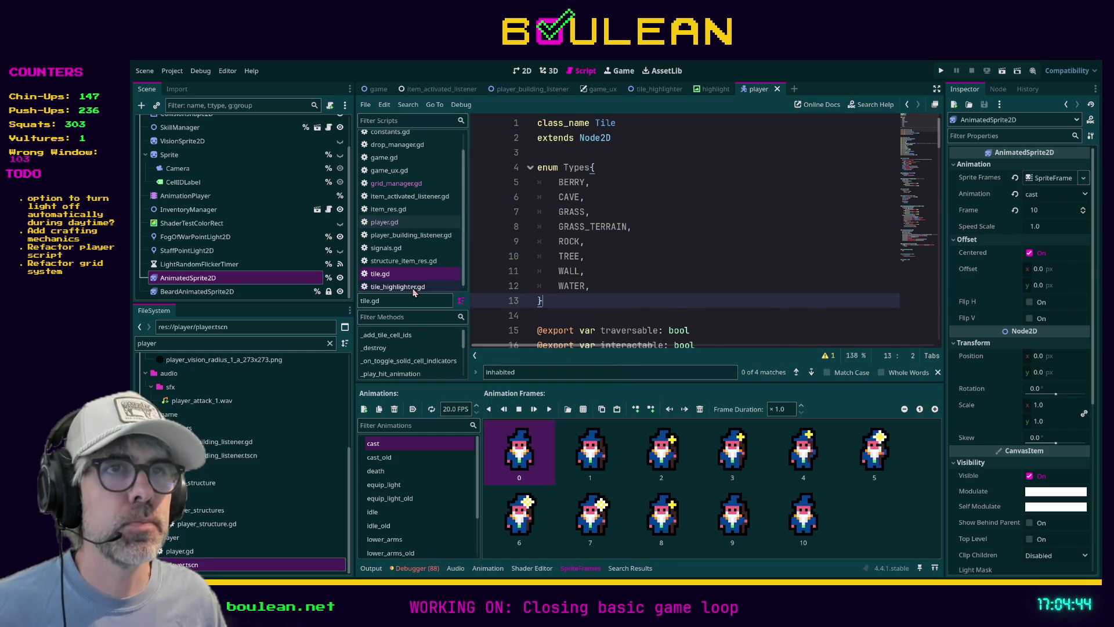
left_click(732, 257)
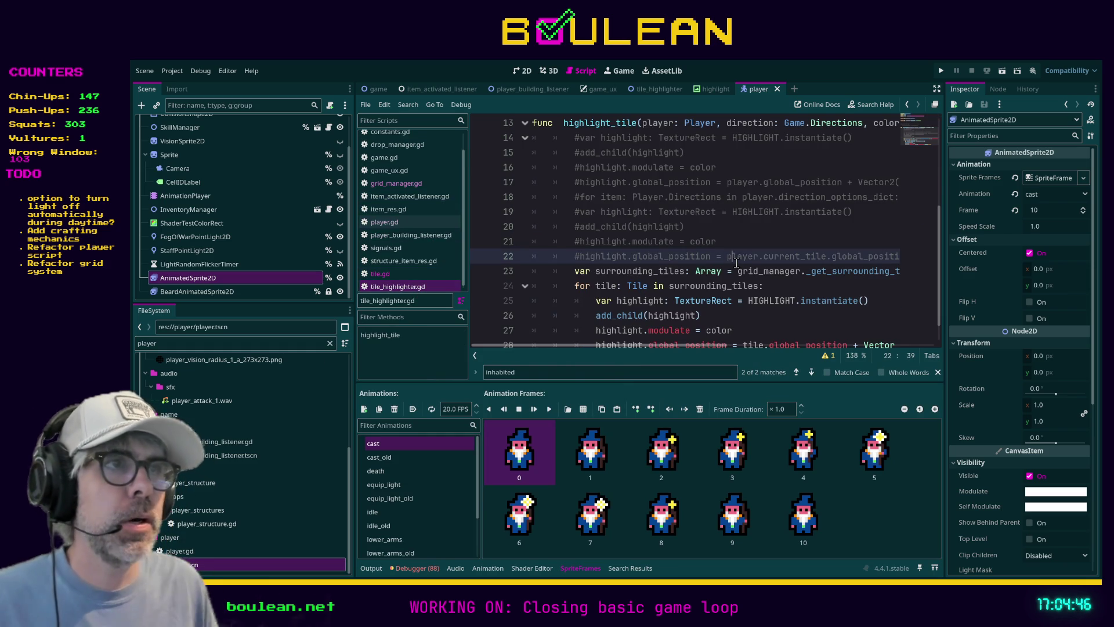
key("End")
key("shift+Up")
key("shift+Up")
key("shift+Up")
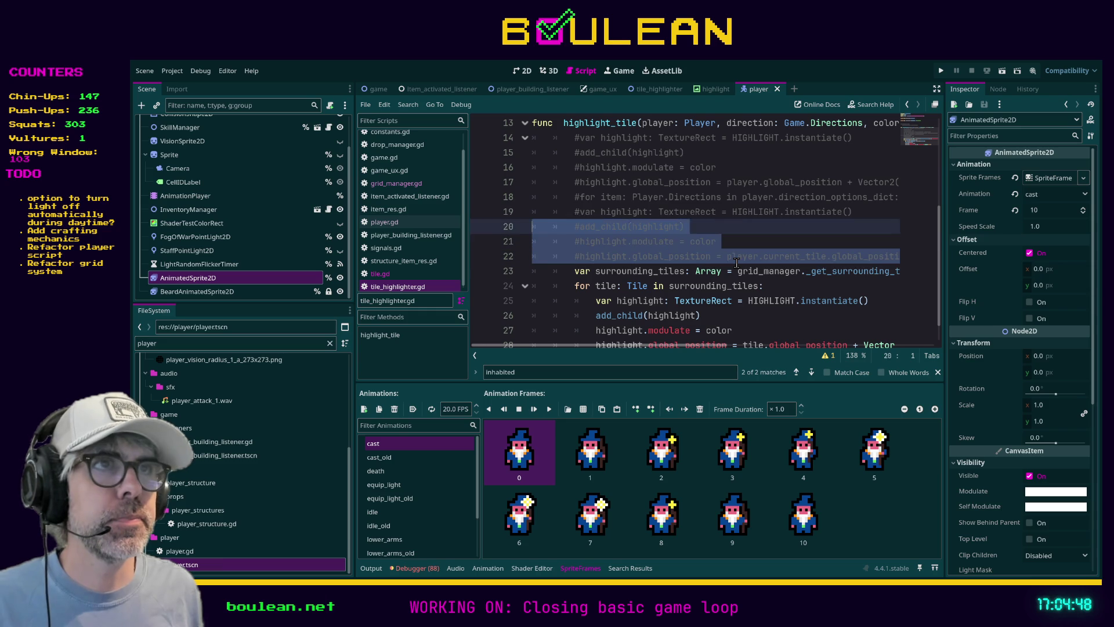
key("shift+Home")
key("shift+Up")
key("shift+Up")
key("shift+Up")
key("BackSpace")
key("BackSpace")
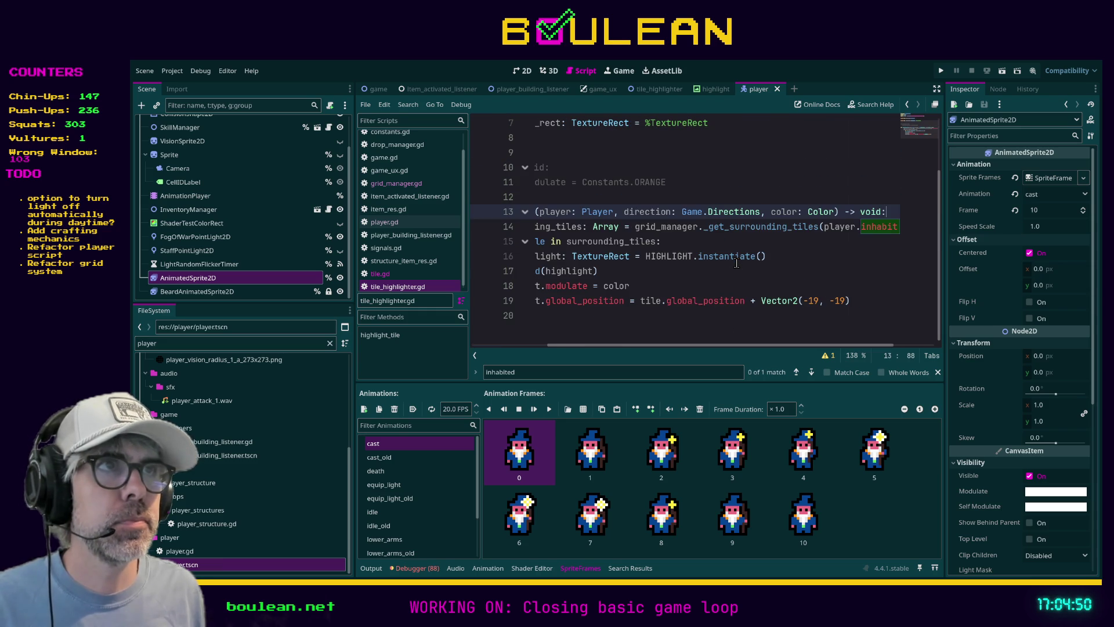
left_click_drag(724, 347, 626, 367)
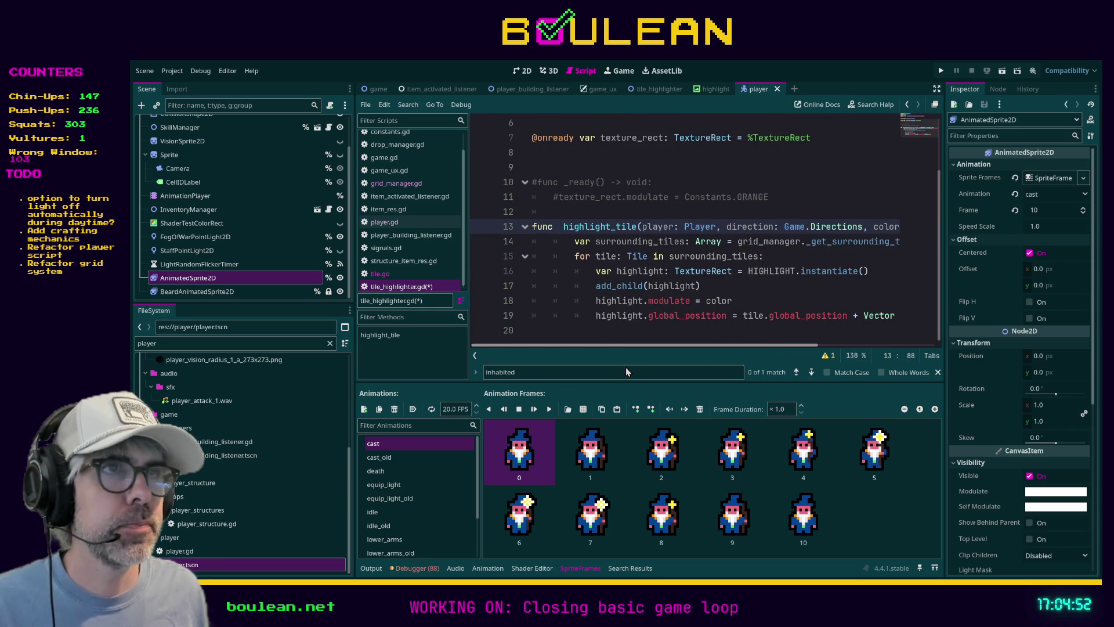
left_click(792, 292)
key("ctrl+s")
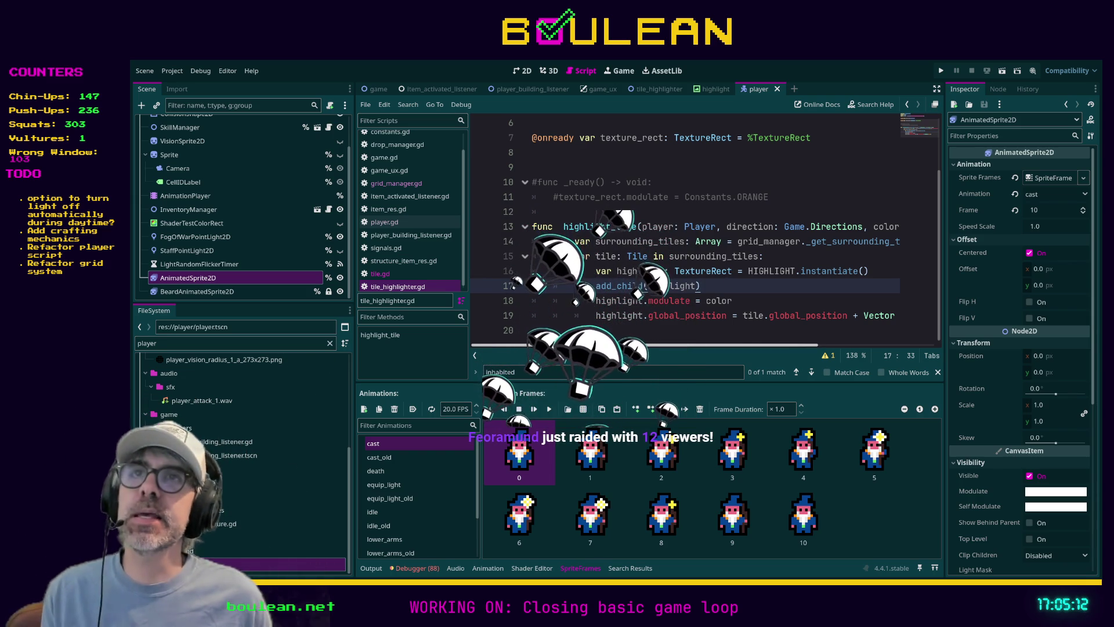
left_click(690, 335)
Step: Run the project (F5) to launch the game with the wizard on the tile map
key("F5")
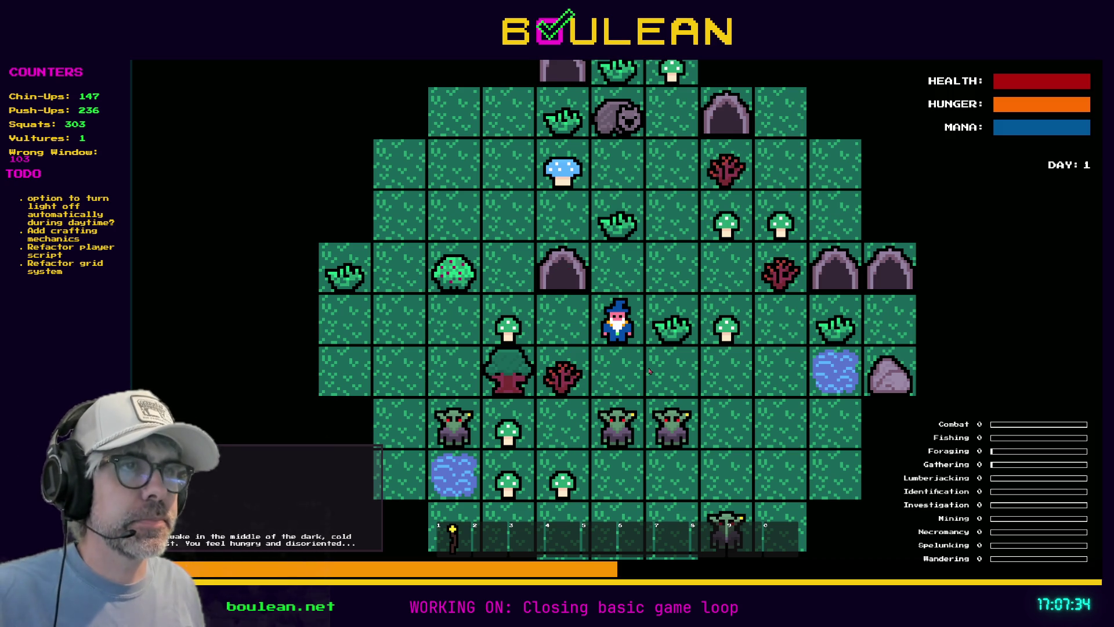
Step: Craft a Camp Fire from the in-game Crafting menu to test the tile outlines, then stop the game
key("c")
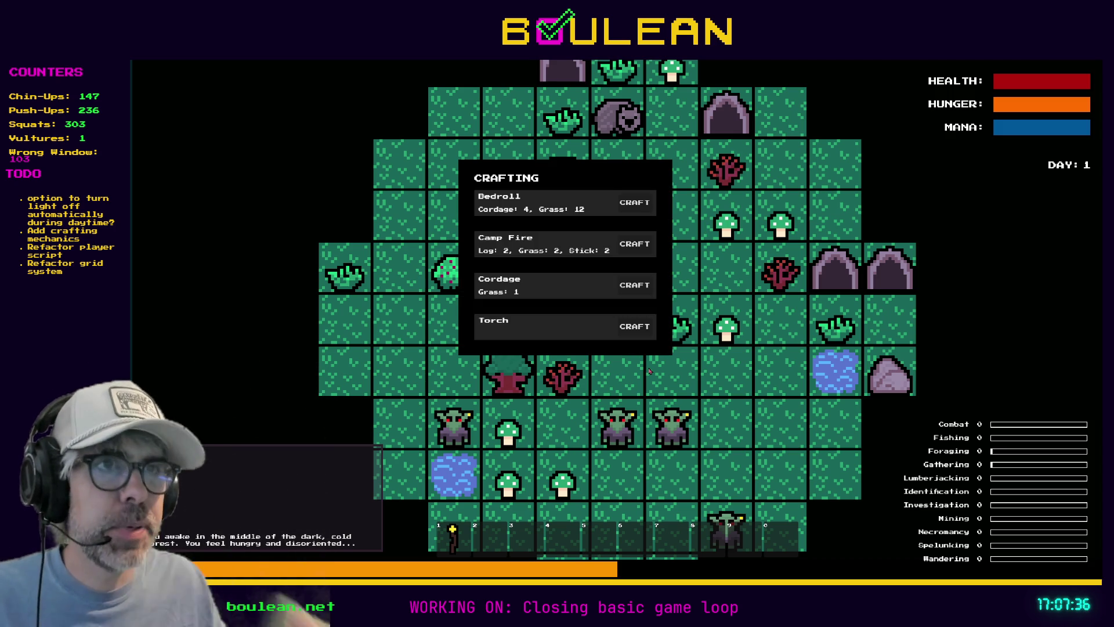
left_click(634, 244)
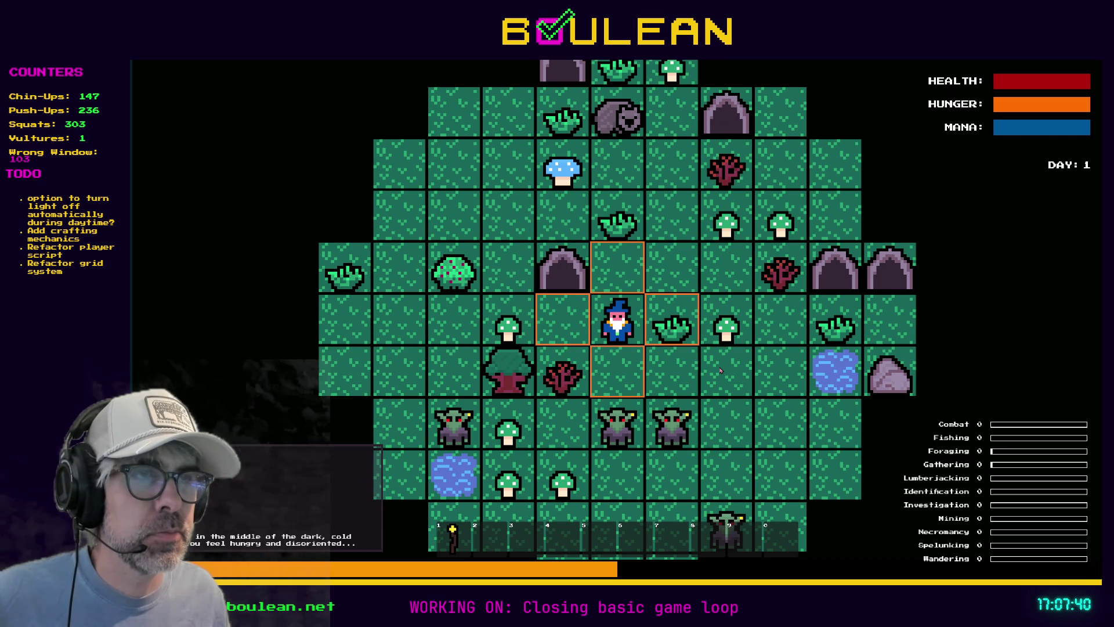
key("F8")
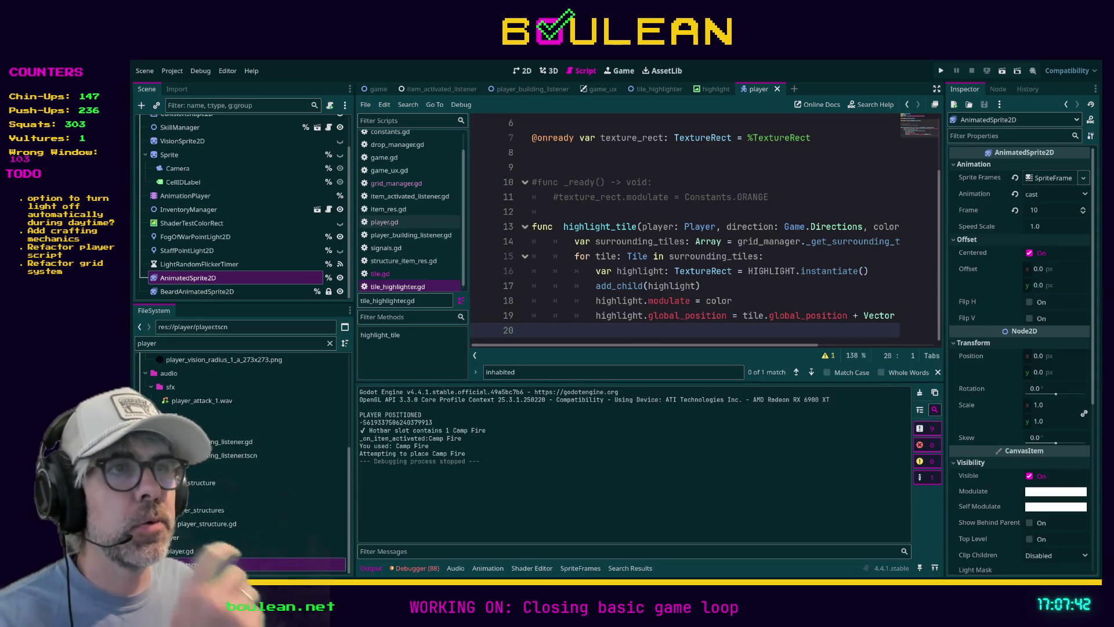
Step: Copy the for-tile loop (lines 15–19) from tile_highlighter.gd into player_building_listener.gd below line 12
left_click_drag(489, 330, 489, 261)
key("ctrl+c")
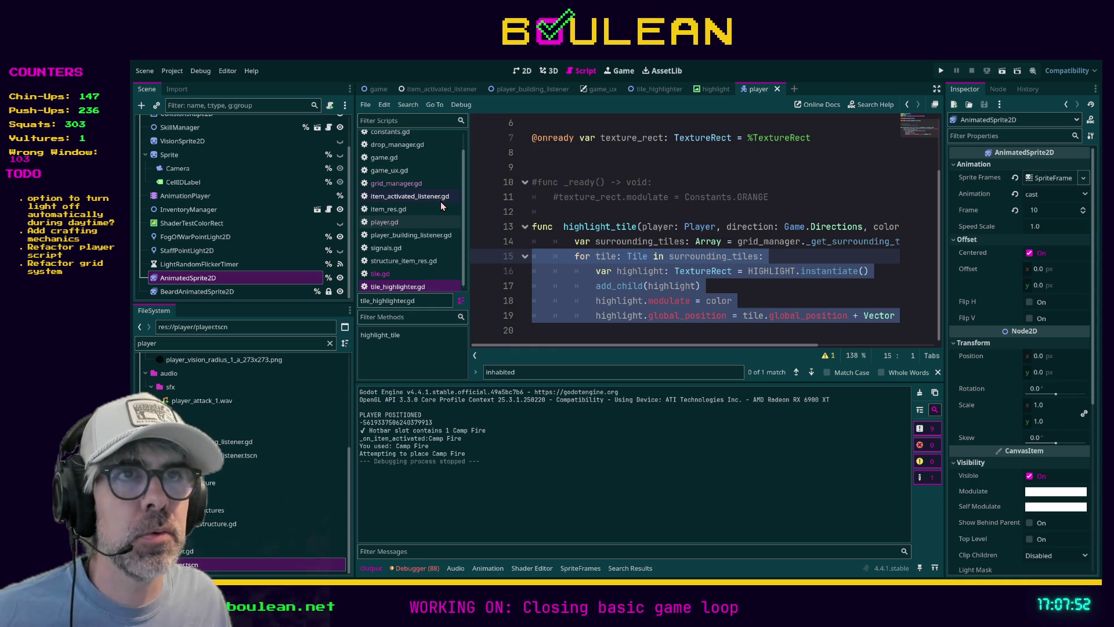
scroll(441, 206, "down", 1)
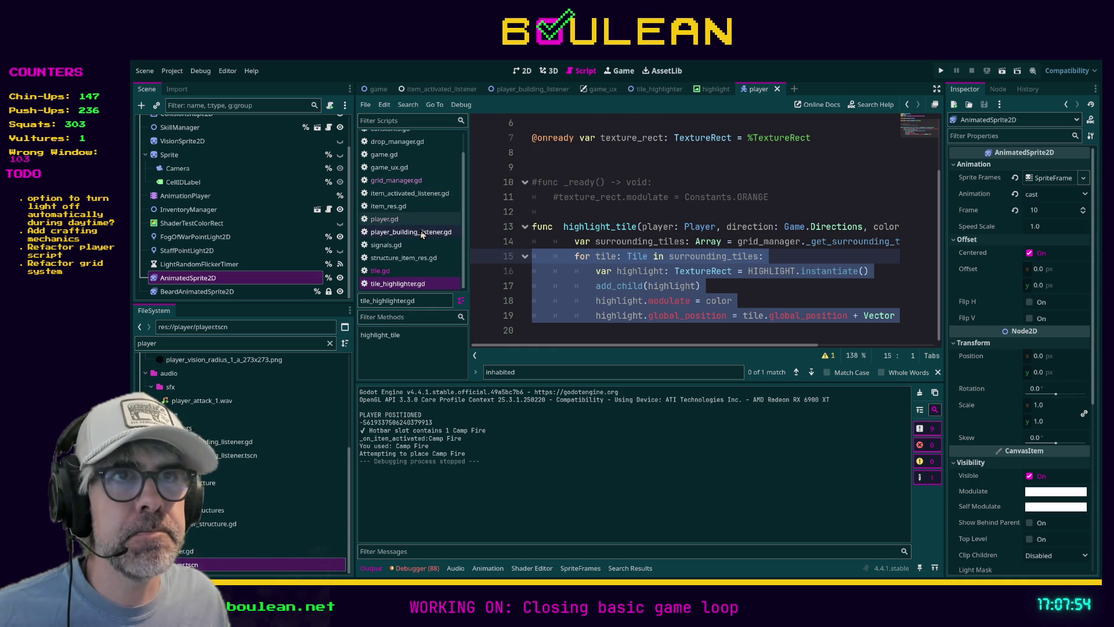
left_click(433, 232)
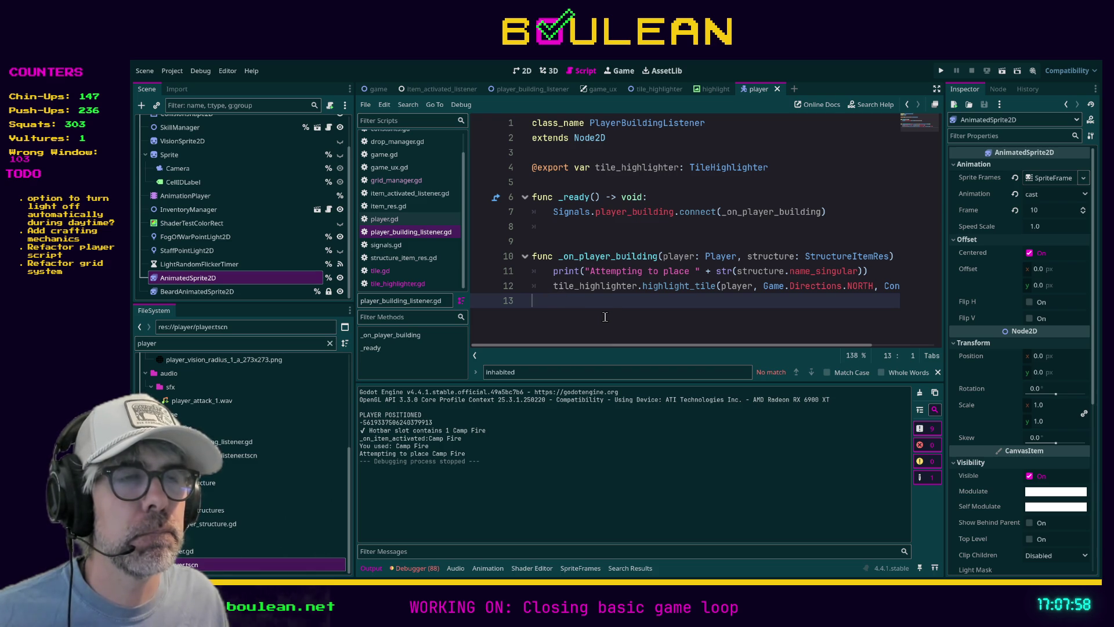
key("ctrl+v")
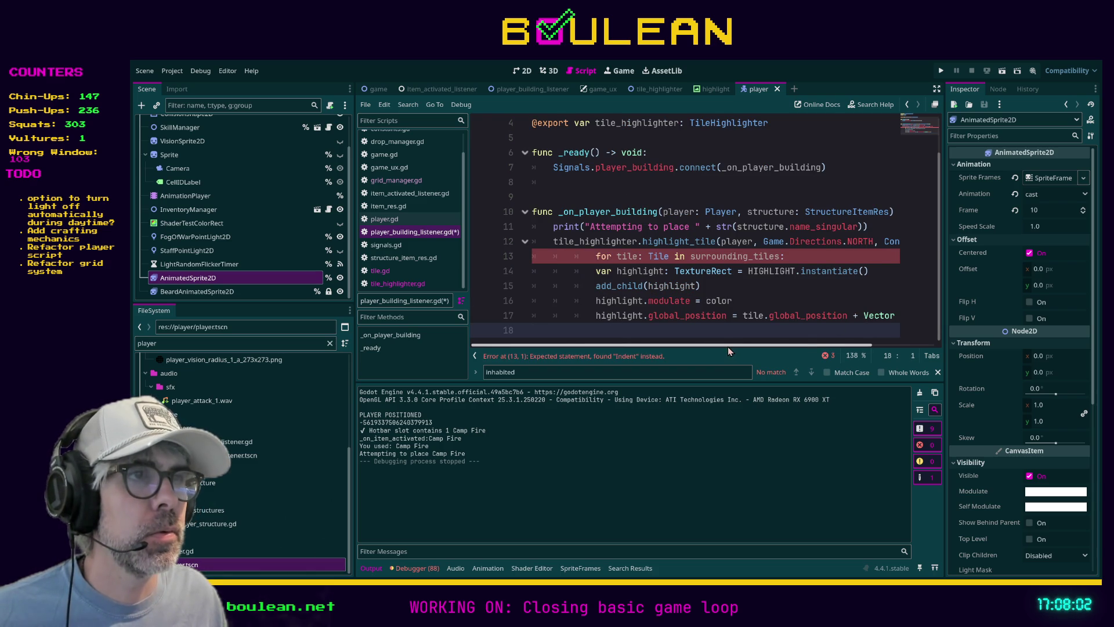
Step: Dedent the pasted loop lines to the correct level, then return to tile_highlighter.gd
left_click_drag(734, 346, 830, 345)
left_click_drag(882, 316, 466, 258)
key("shift+Tab")
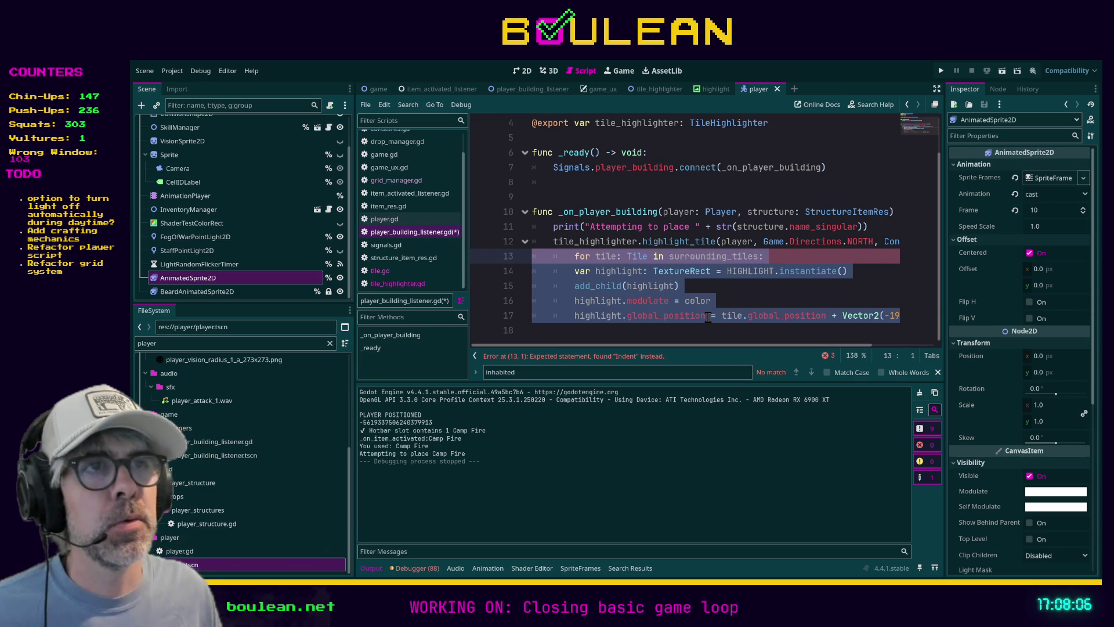
key("Escape")
key("shift+Tab")
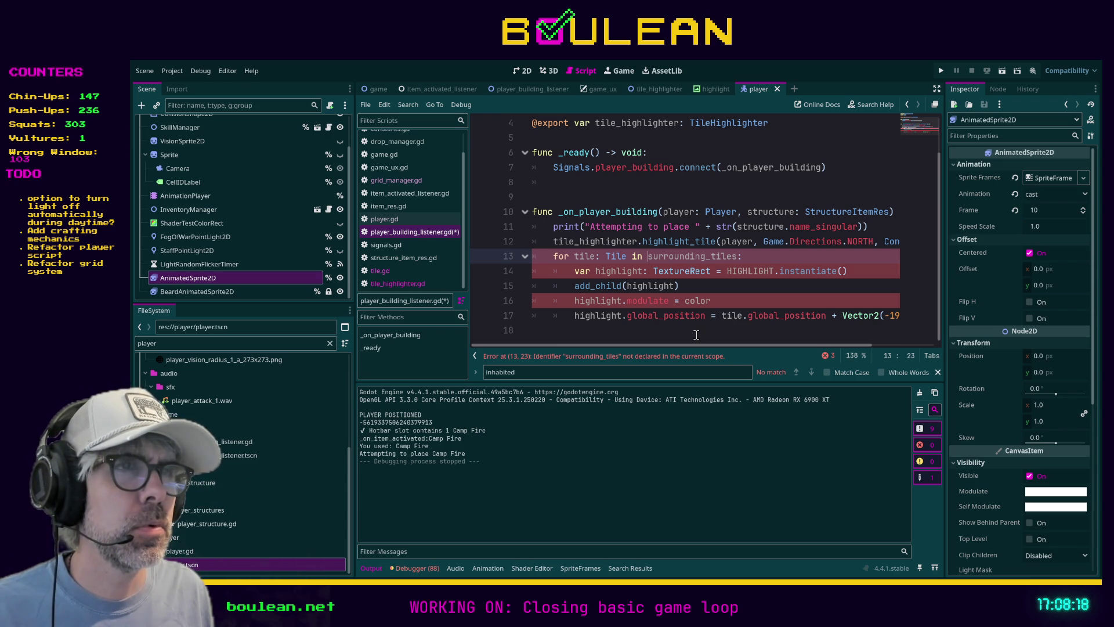
left_click(426, 238)
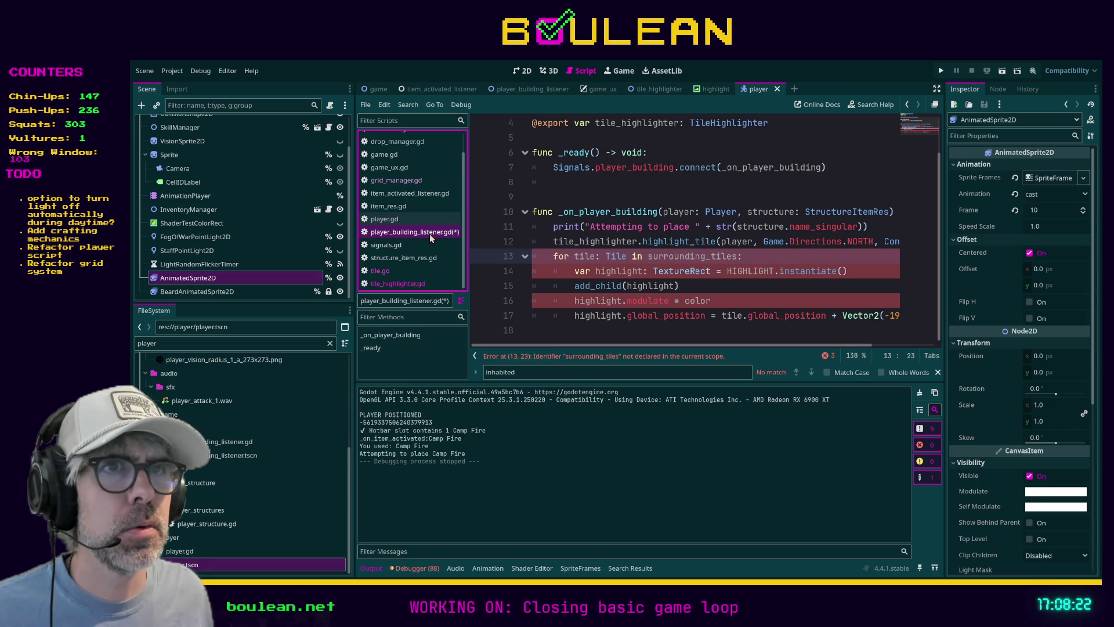
left_click(417, 284)
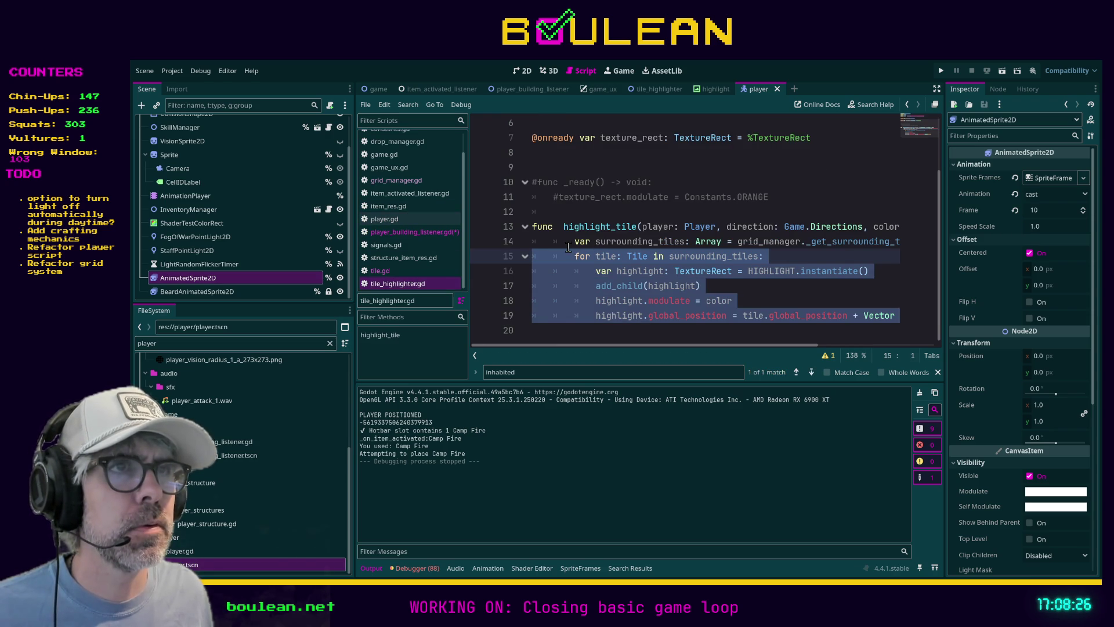
Step: Replace the pasted loop in player_building_listener.gd with tile_highlighter's surrounding_tiles declaration plus loop
left_click(568, 246)
left_click_drag(688, 326, 533, 246)
key("ctrl+c")
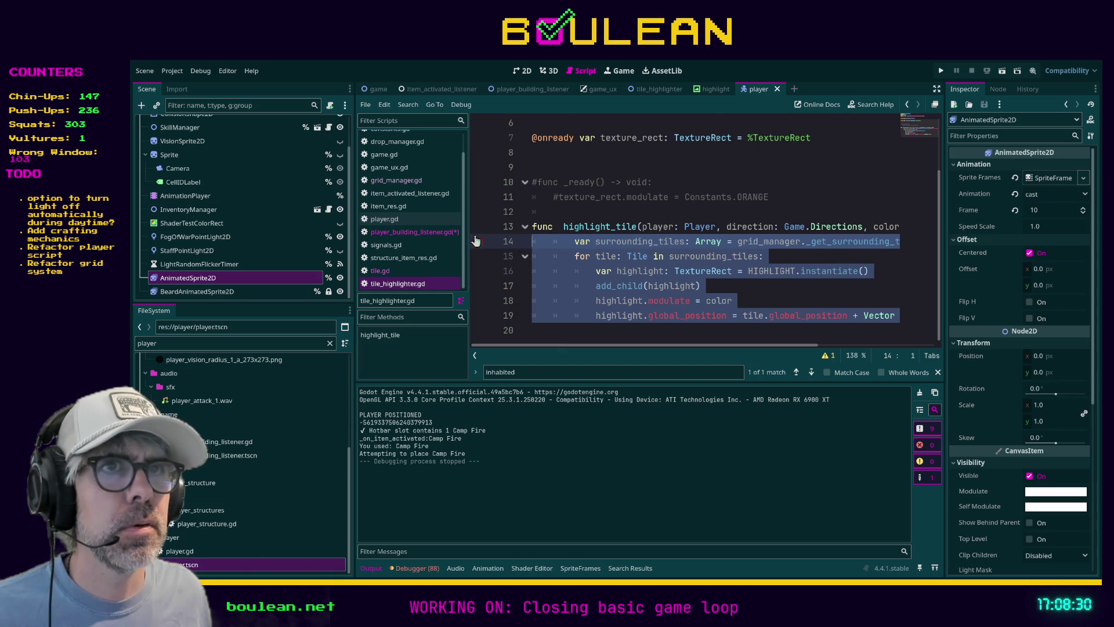
left_click(414, 231)
left_click(591, 330)
key("shift+Up")
key("shift+Up")
key("shift+Up")
key("Tab")
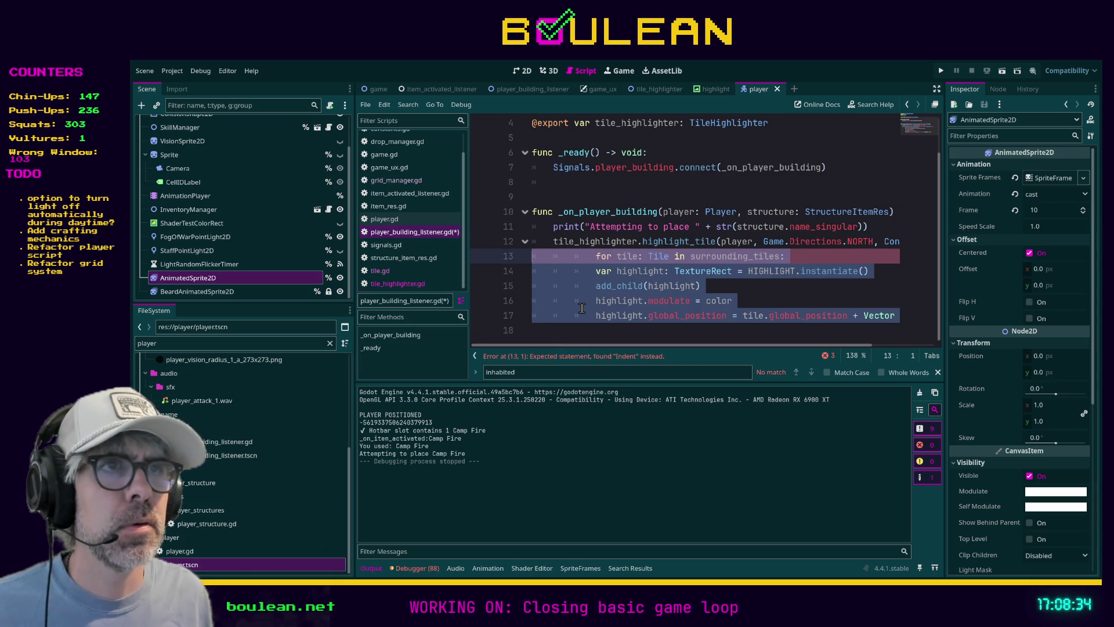
key("ctrl+v")
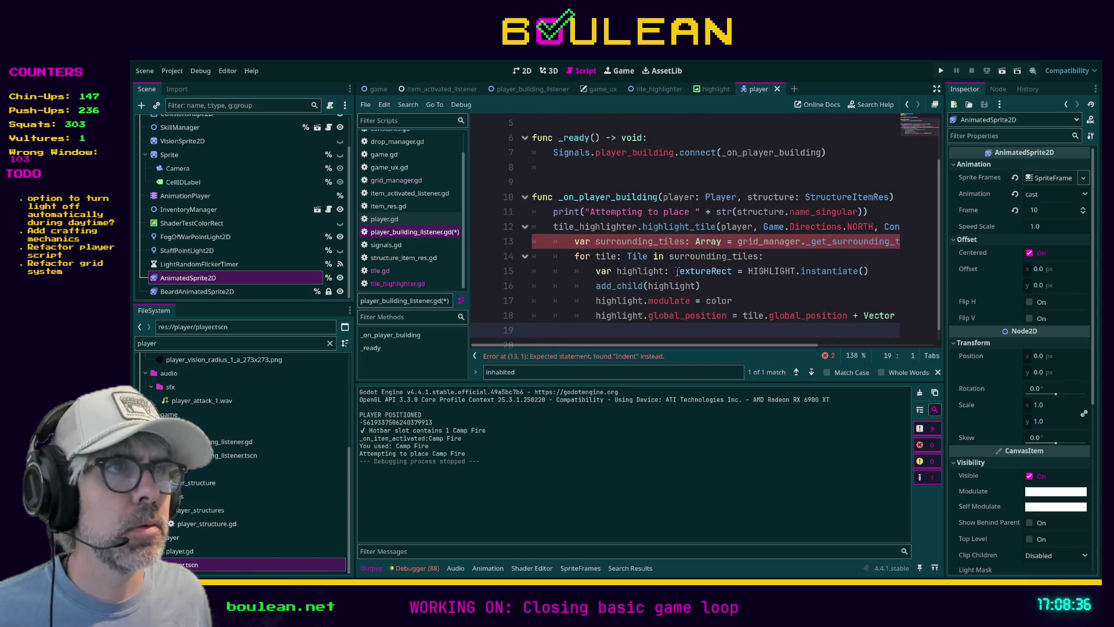
Step: Scroll across the pasted lines to check the line 13 indentation error
scroll(741, 349, "right", 1)
scroll(737, 346, "left", 1)
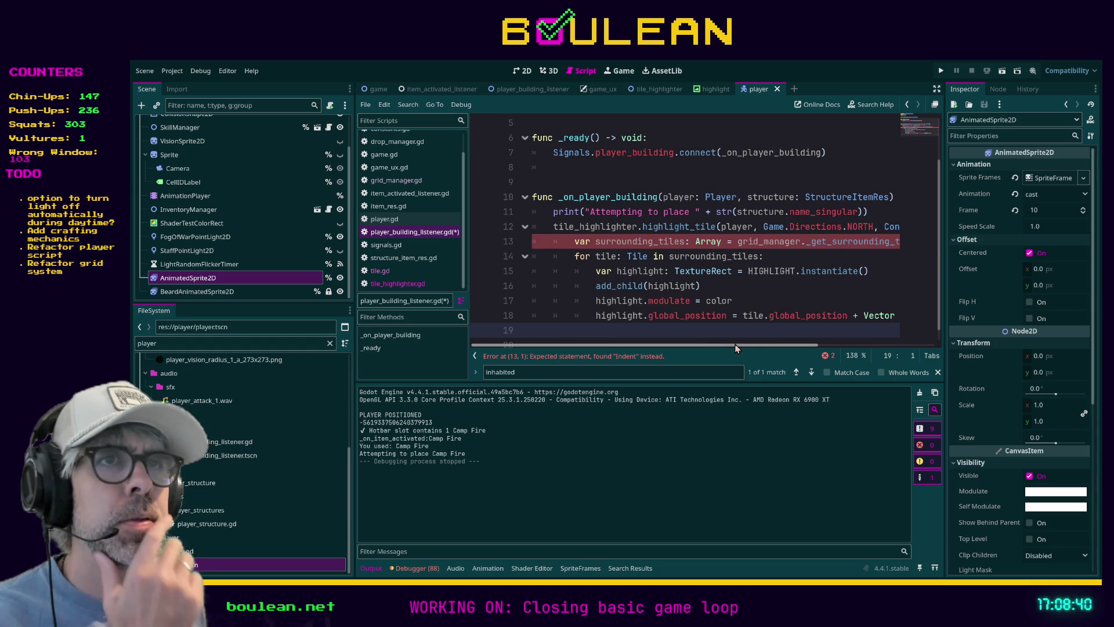
scroll(738, 349, "right", 1)
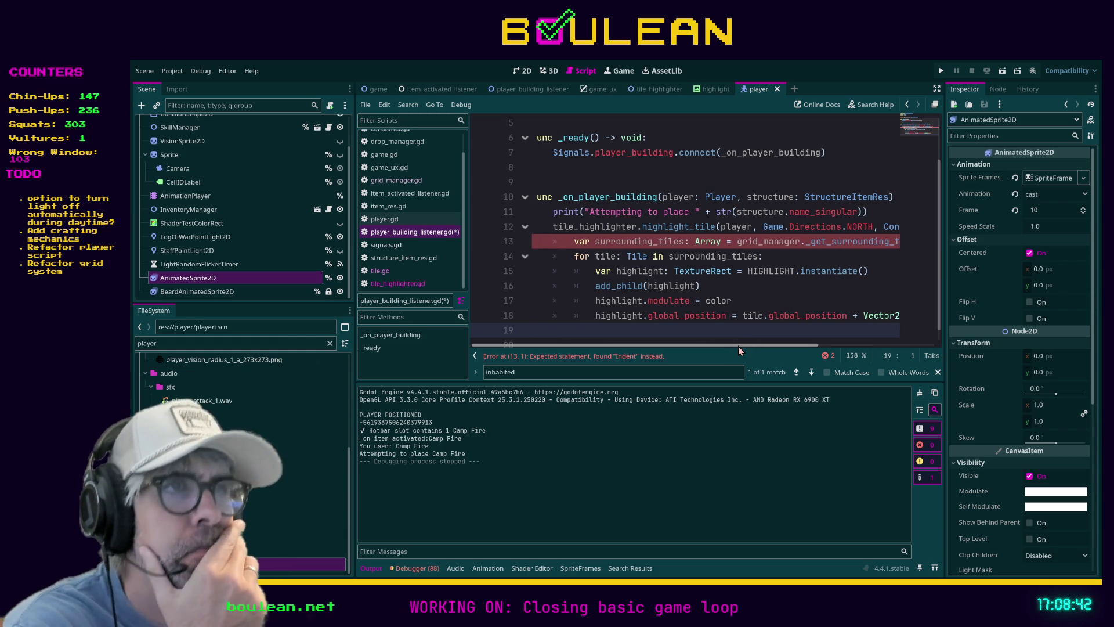
scroll(739, 350, "right", 3)
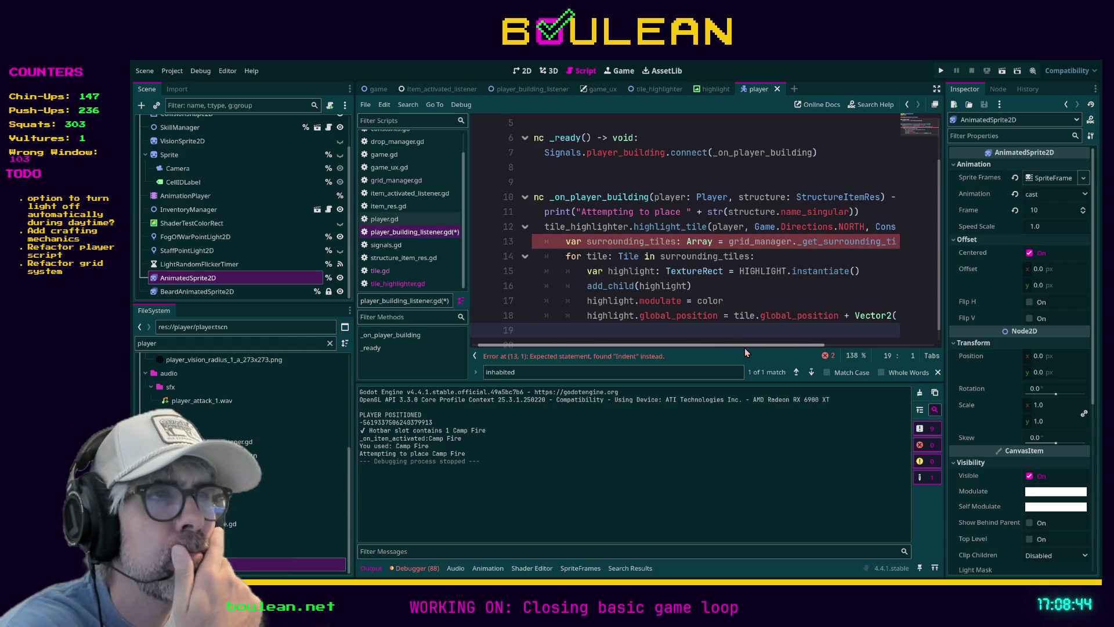
scroll(719, 347, "left", 3)
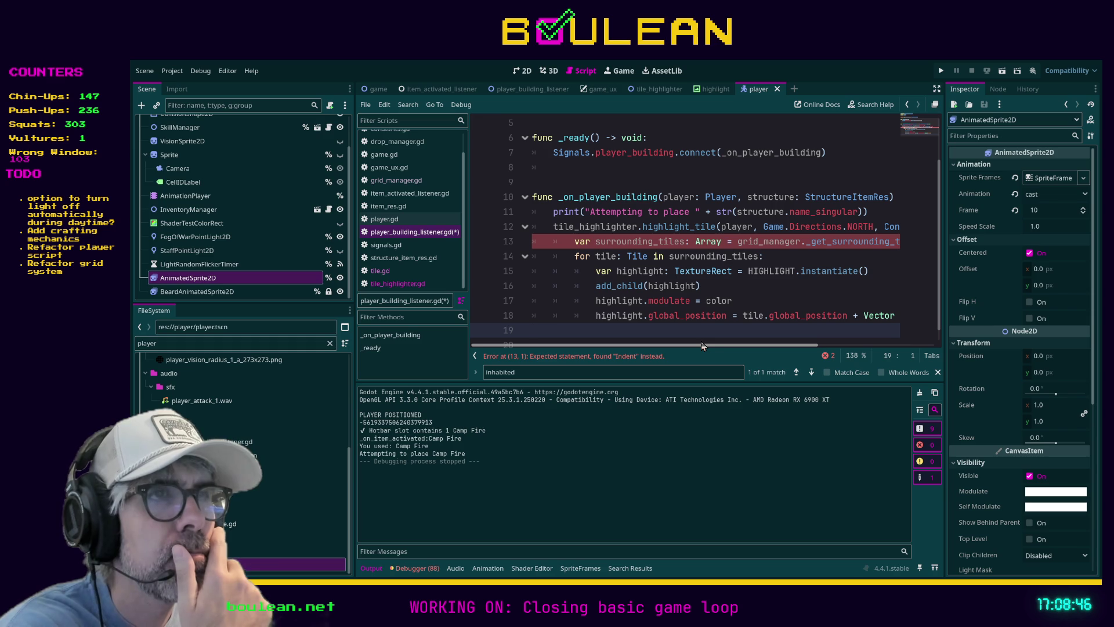
mouse_move(702, 345)
left_mouse_down()
mouse_move(871, 332)
mouse_move(675, 317)
left_mouse_up()
scroll(675, 316, "up", 2)
left_click(565, 182)
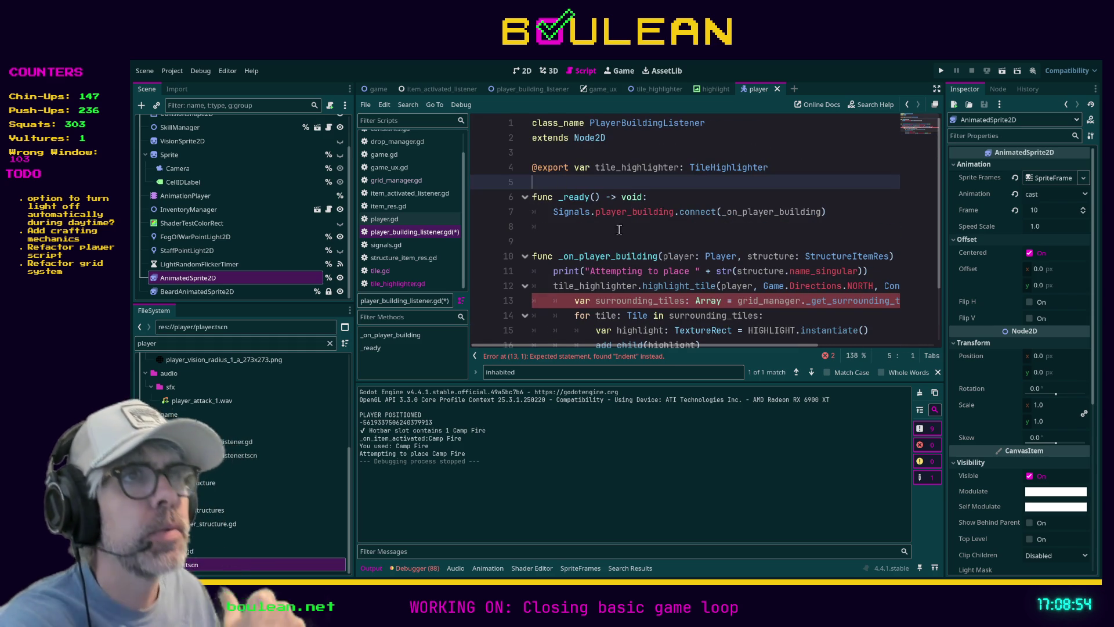
key("Return")
key("Return")
key("Up")
key("Up")
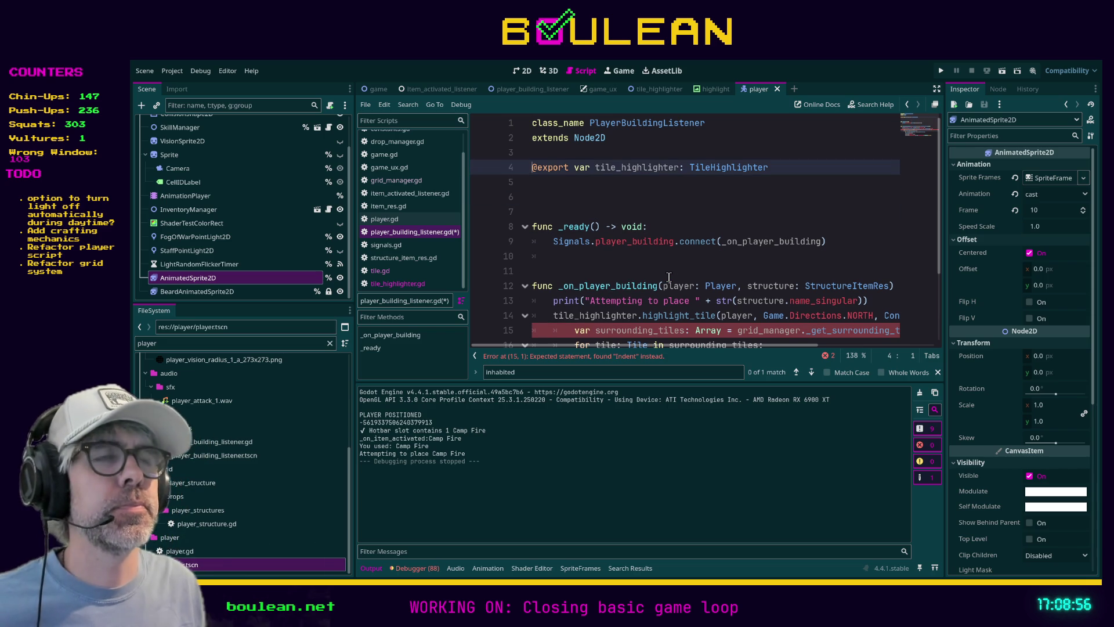
type("@expor")
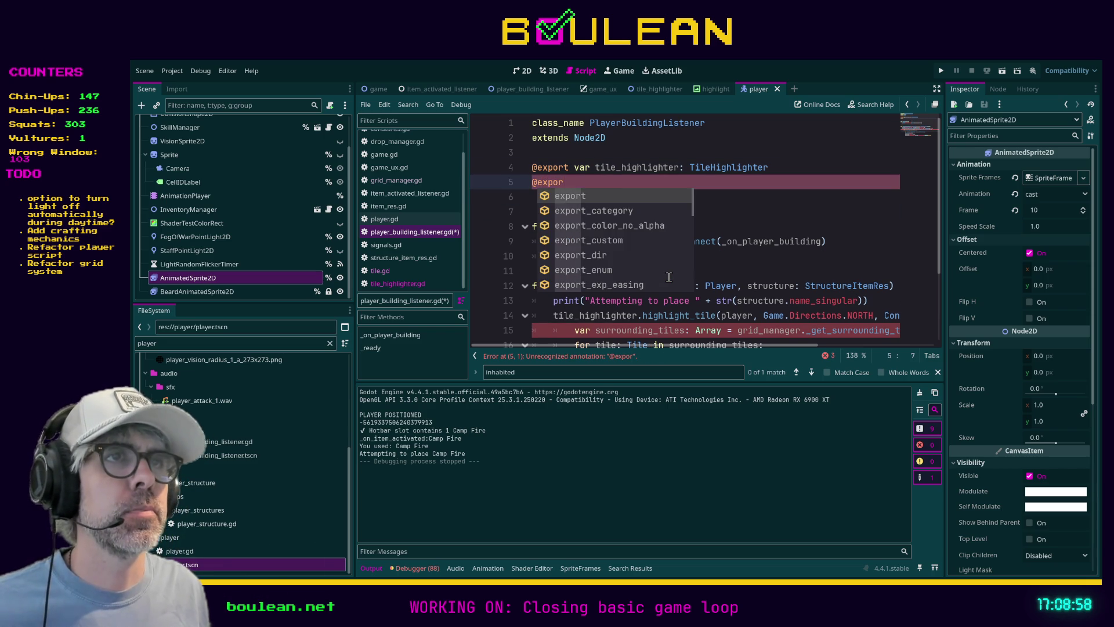
type("t var grid_manager: Grid")
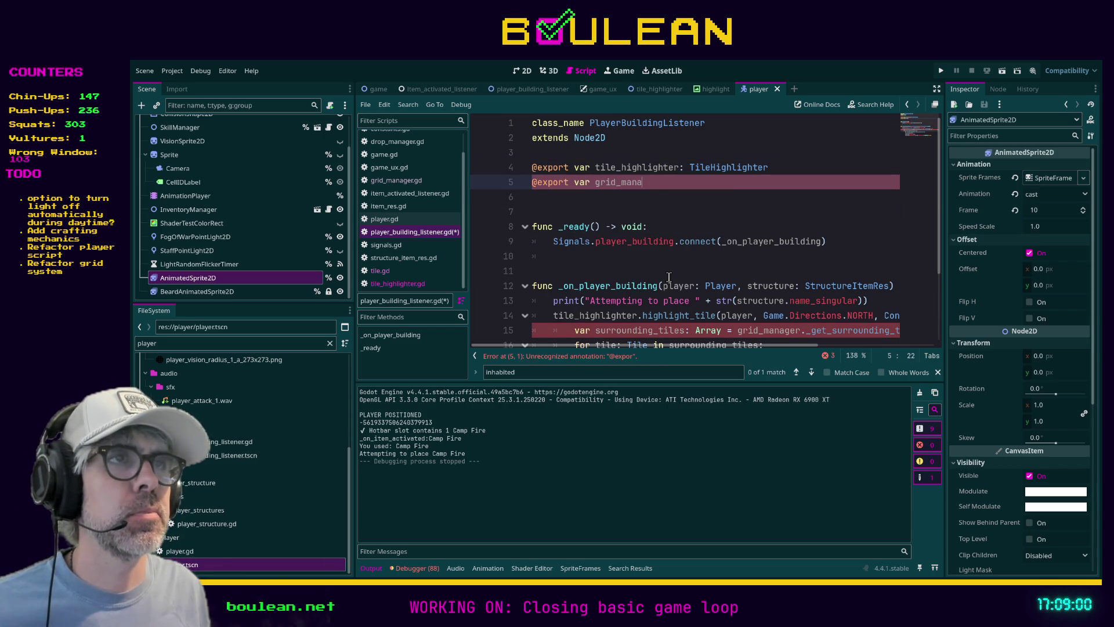
type("Manager")
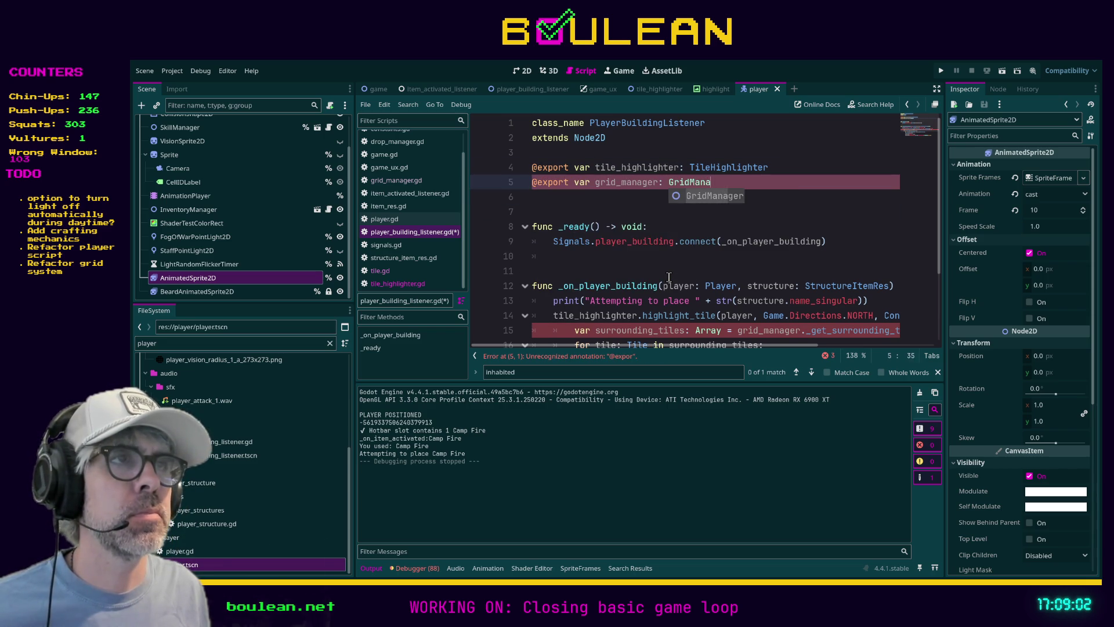
left_click(598, 272)
key("ctrl+s")
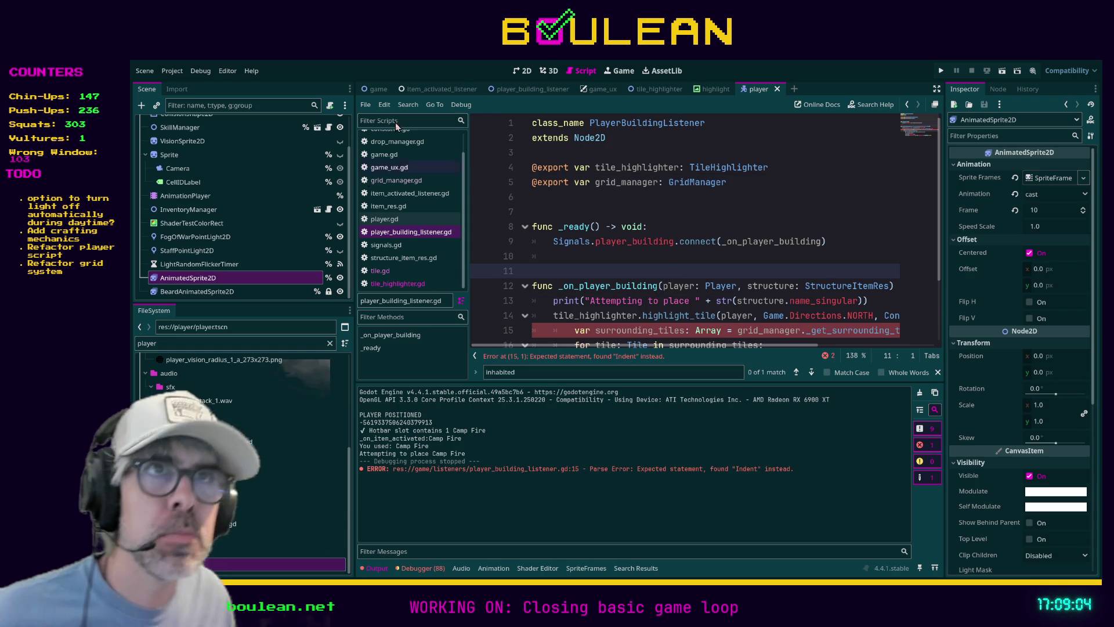
Step: Switch to the Game scene and bring up player_building_listener.gd again
left_click(376, 92)
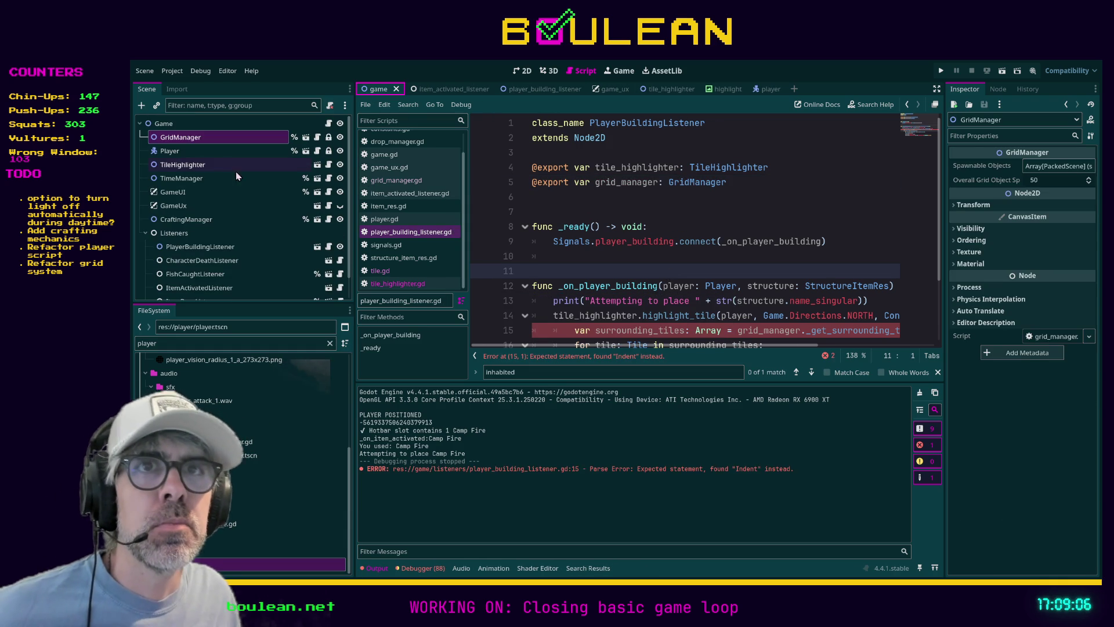
scroll(241, 197, "down", 1)
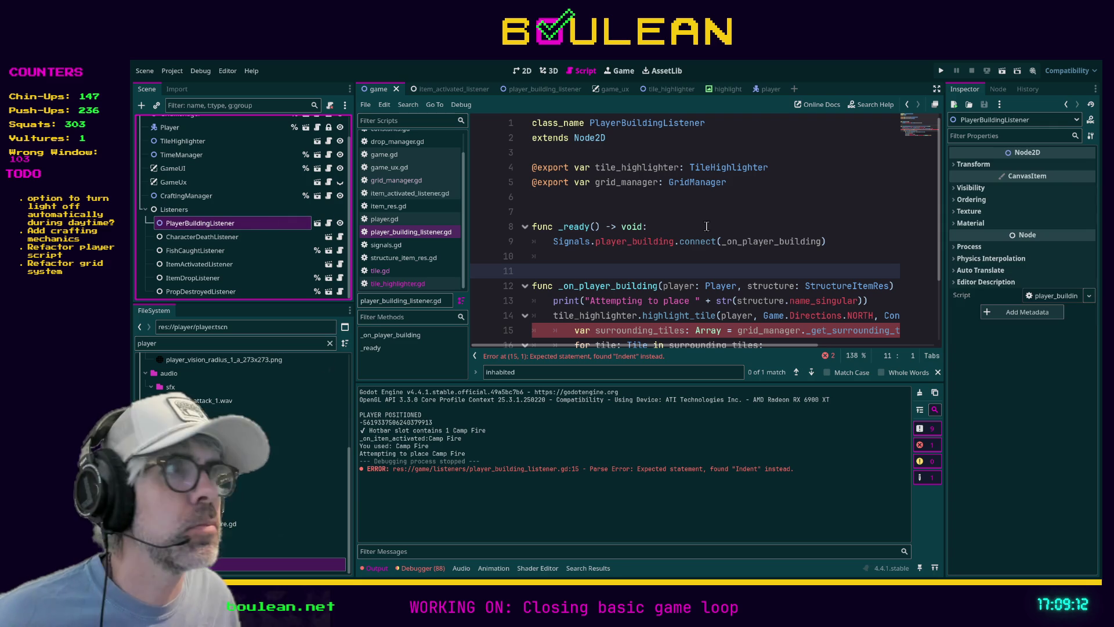
scroll(267, 191, "up", 2)
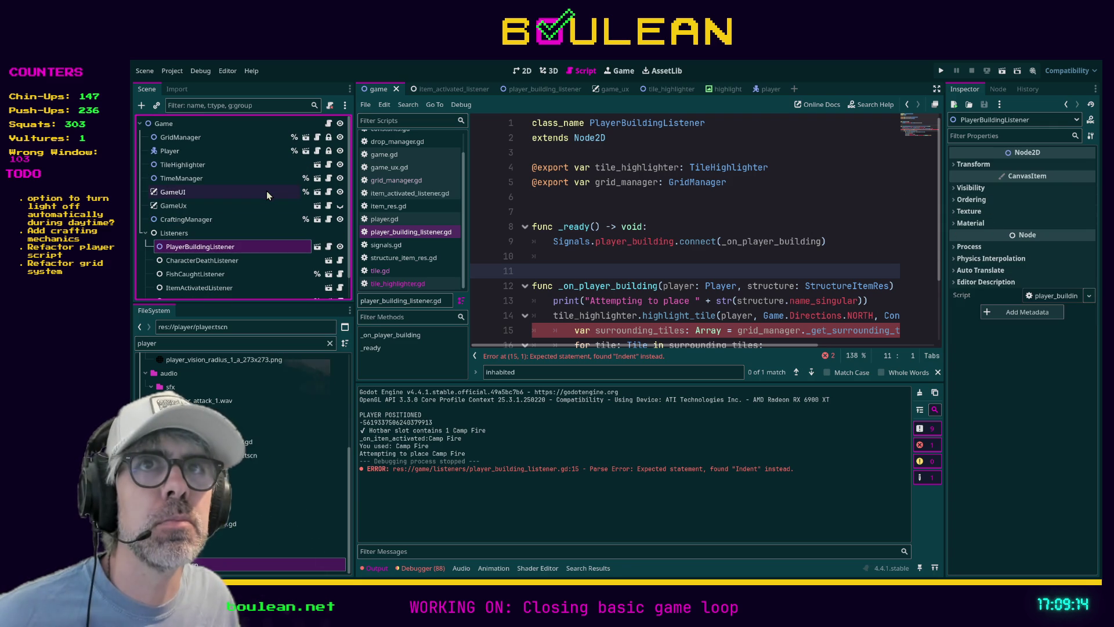
left_click(400, 224)
left_click(409, 233)
Step: Comment out the surrounding_tiles declaration and loop on lines 15–20 to clear the parse error
scroll(595, 280, "down", 1)
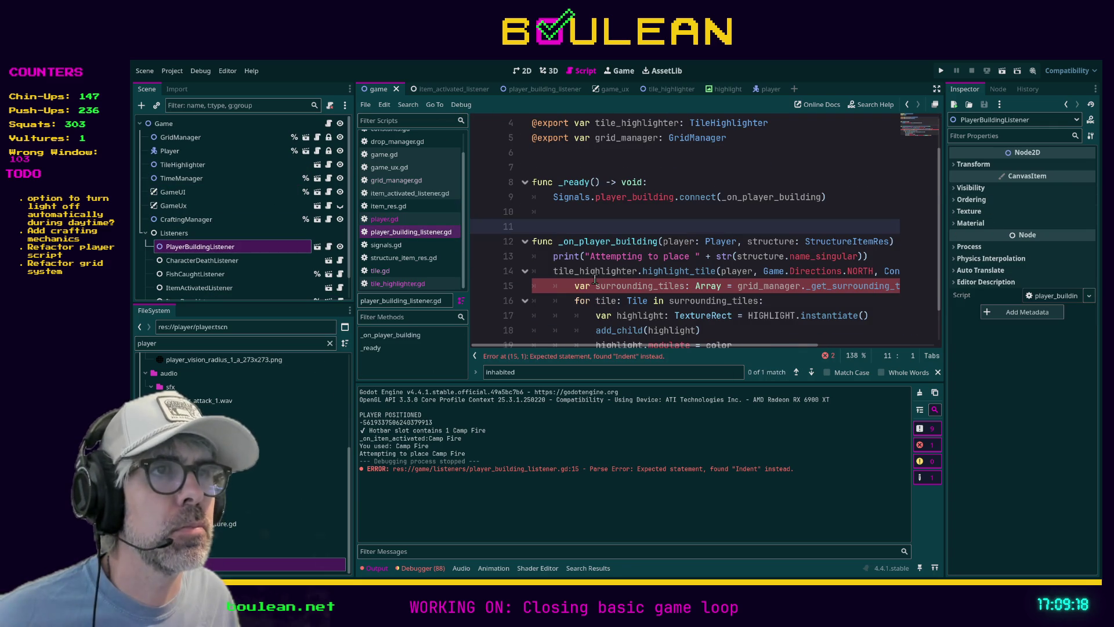
left_click(564, 288)
key("ctrl+k")
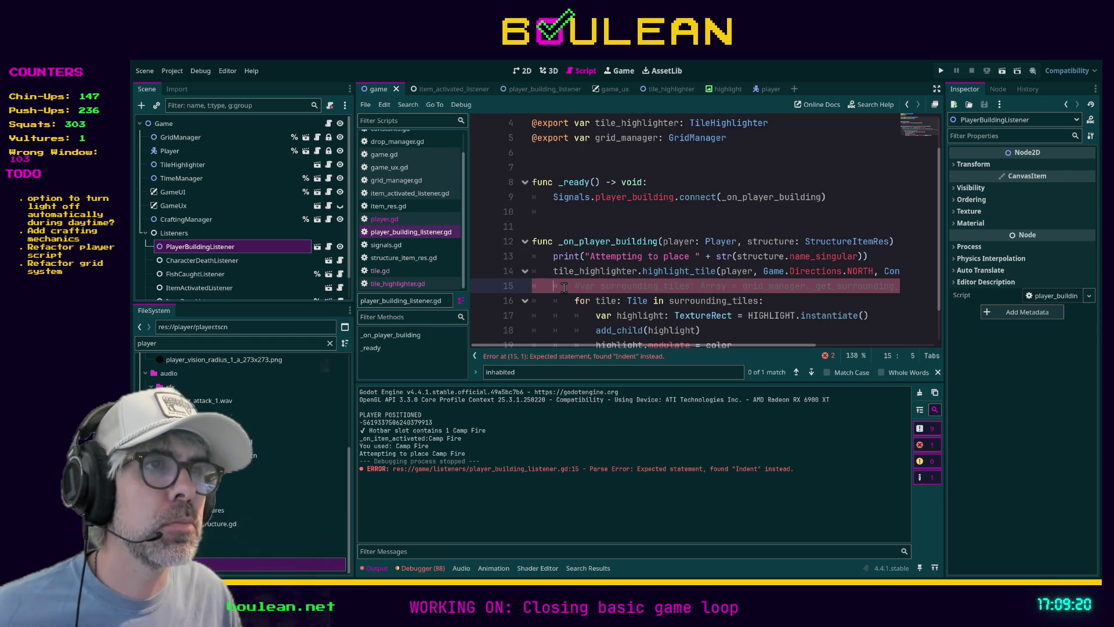
scroll(564, 288, "down", 1)
left_click(622, 341, "shift")
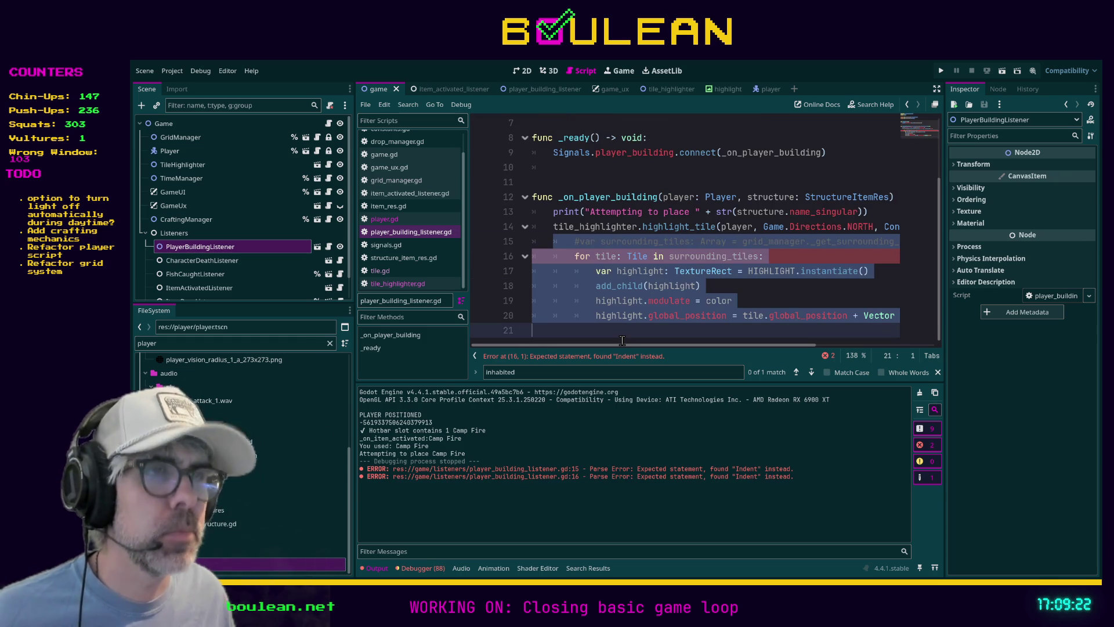
key("ctrl+k")
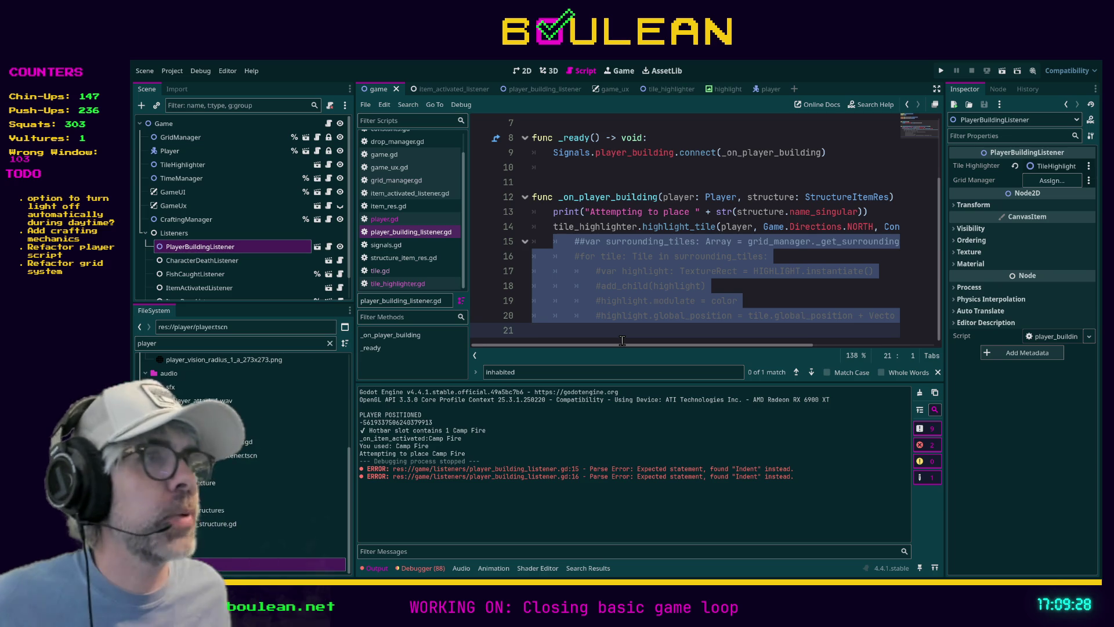
left_click(618, 338)
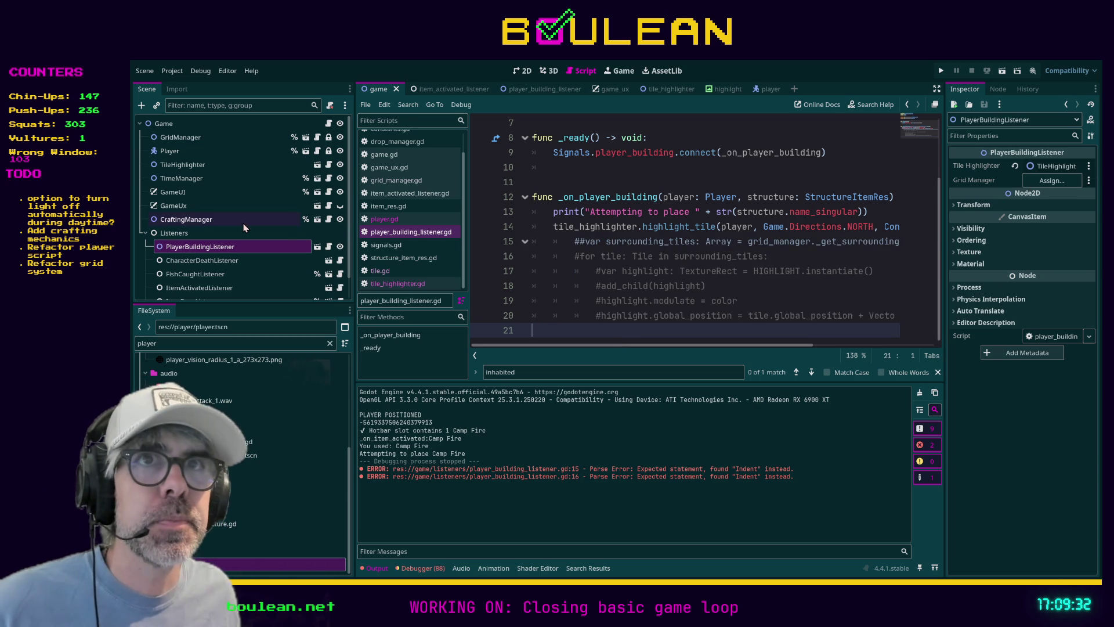
Step: Assign GridManager to the listener's Grid Manager property, then uncomment lines 15–20 again
mouse_move(171, 141)
left_mouse_down()
mouse_move(186, 152)
mouse_move(923, 195)
mouse_move(1038, 186)
left_mouse_up()
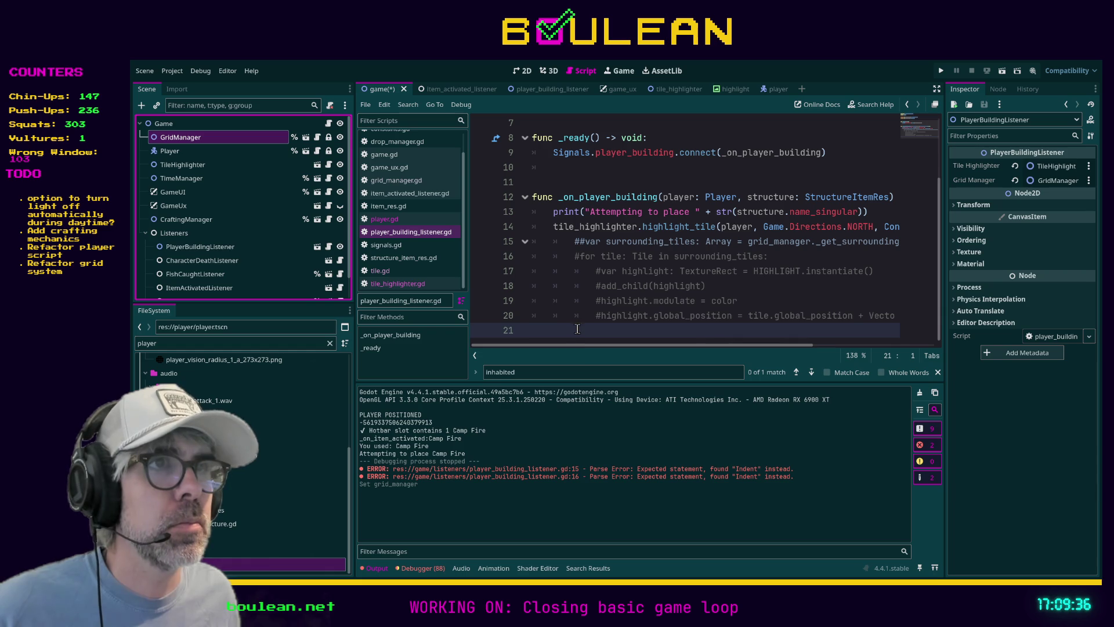
left_click(598, 330)
left_click(494, 255, "shift")
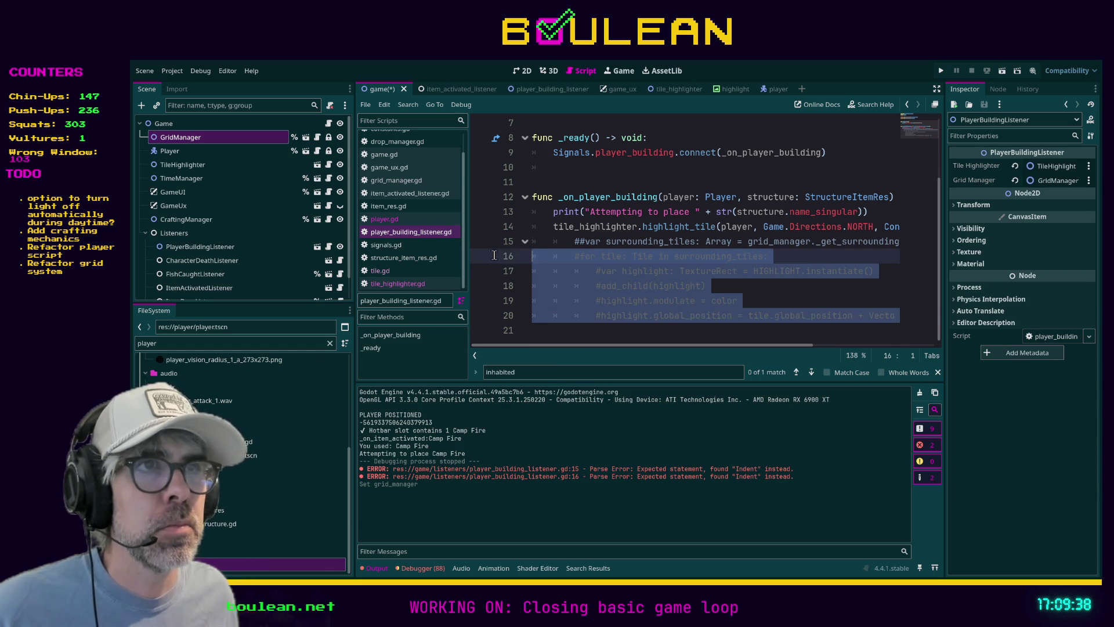
key("ctrl+k")
key("Up")
key("ctrl+k")
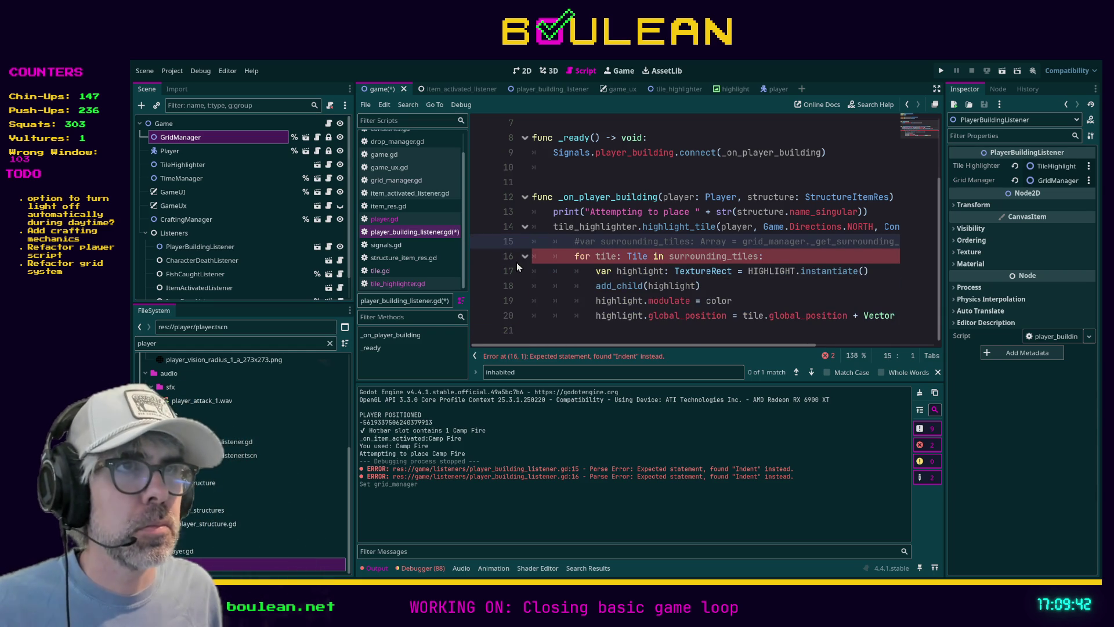
key("ctrl+k")
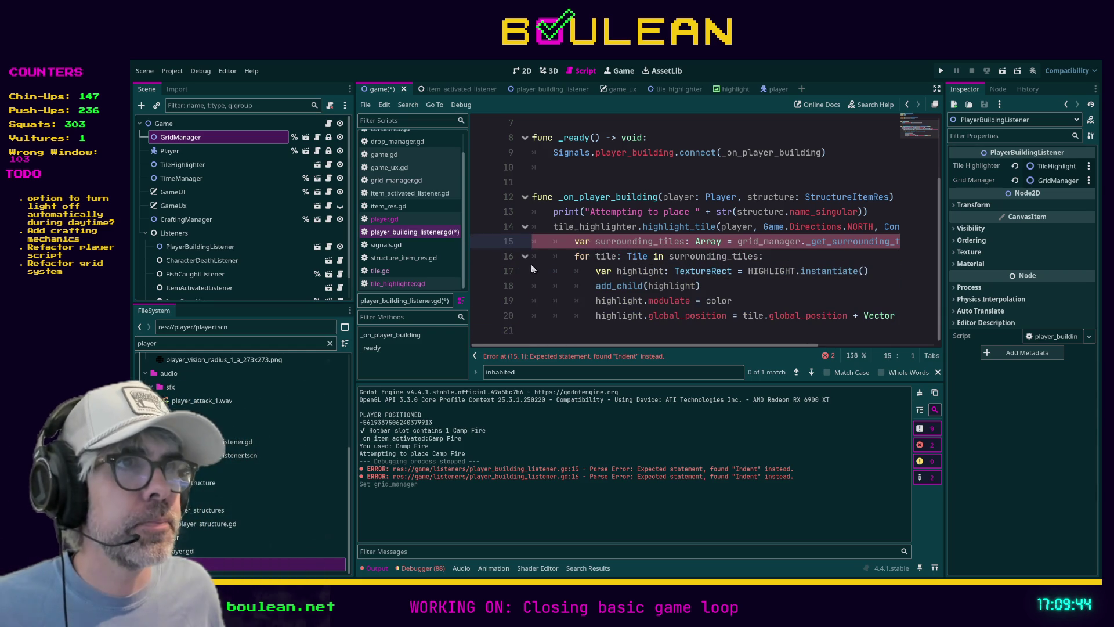
left_click(790, 256)
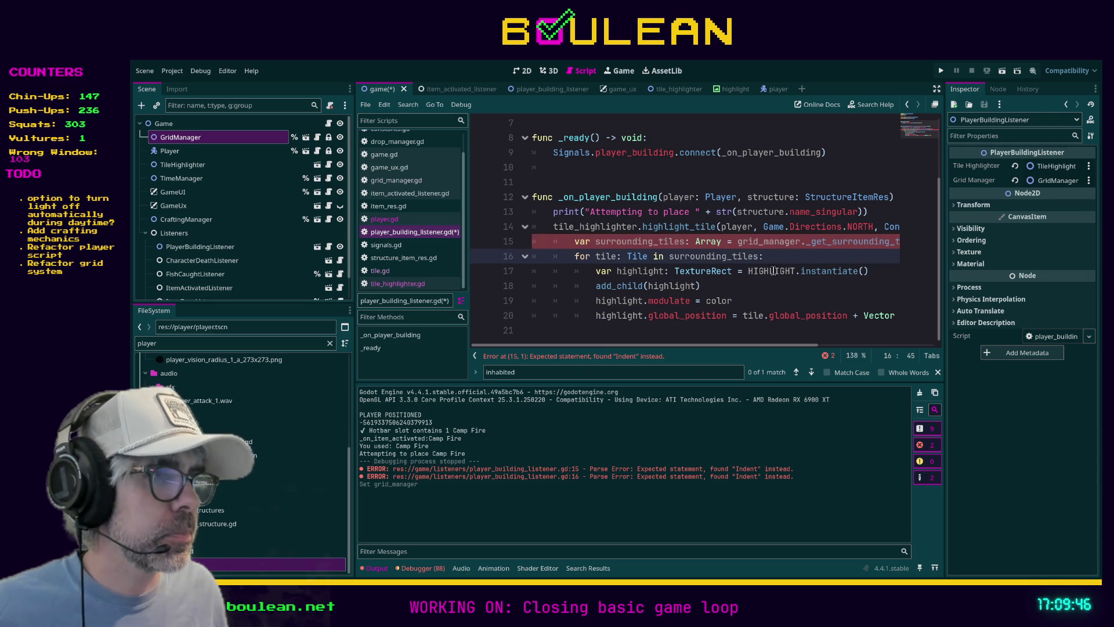
scroll(672, 347, "right", 3)
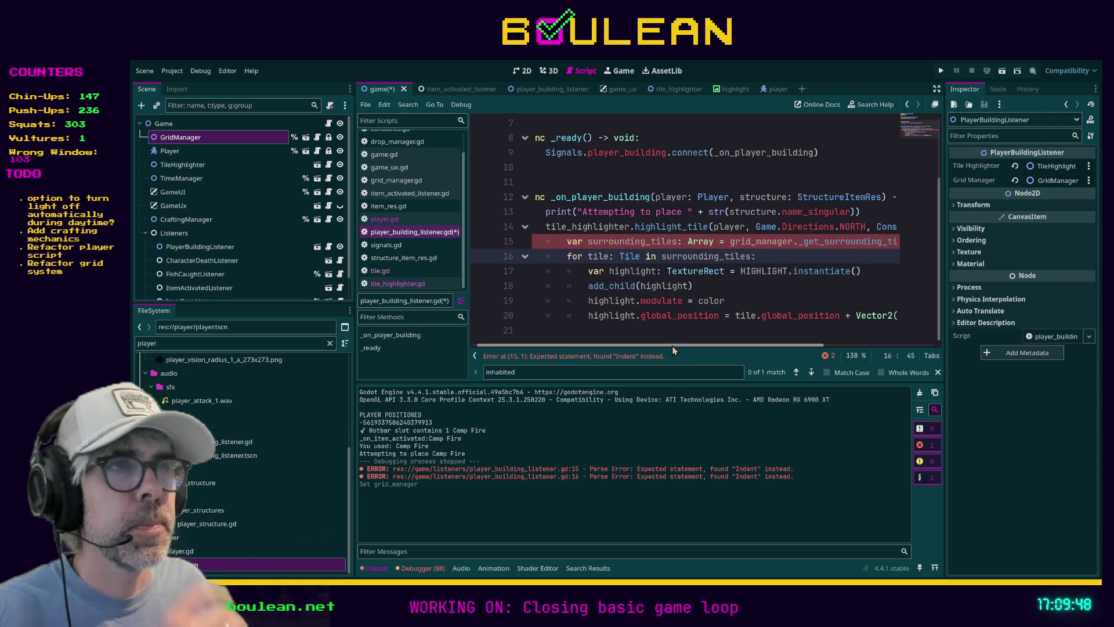
scroll(681, 346, "right", 2)
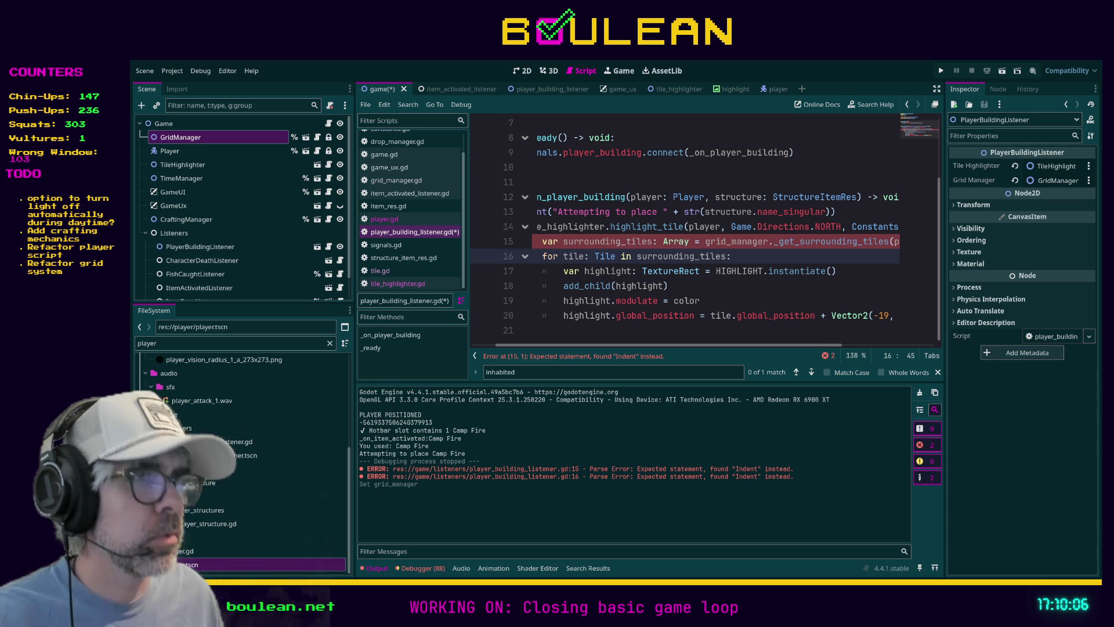
mouse_move(716, 346)
left_mouse_down()
mouse_move(859, 347)
mouse_move(713, 347)
left_mouse_up()
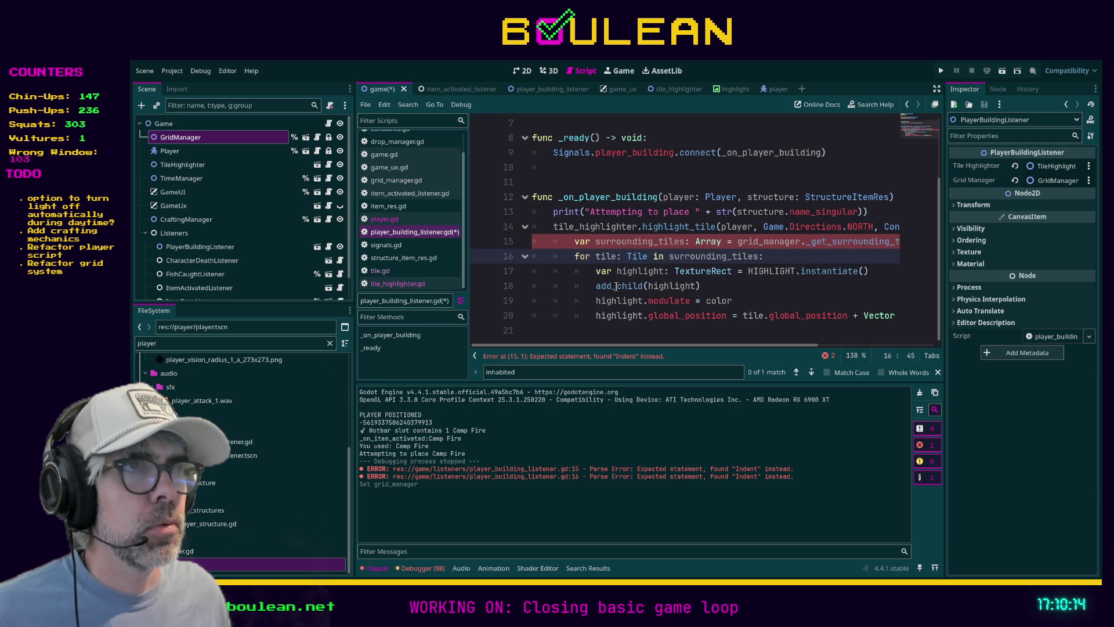
Step: Dedent line 15 and the loop on lines 16–20 one level, clearing the indent error
left_click(577, 242)
key("BackSpace")
left_click_drag(656, 331, 537, 258)
key("shift+Tab")
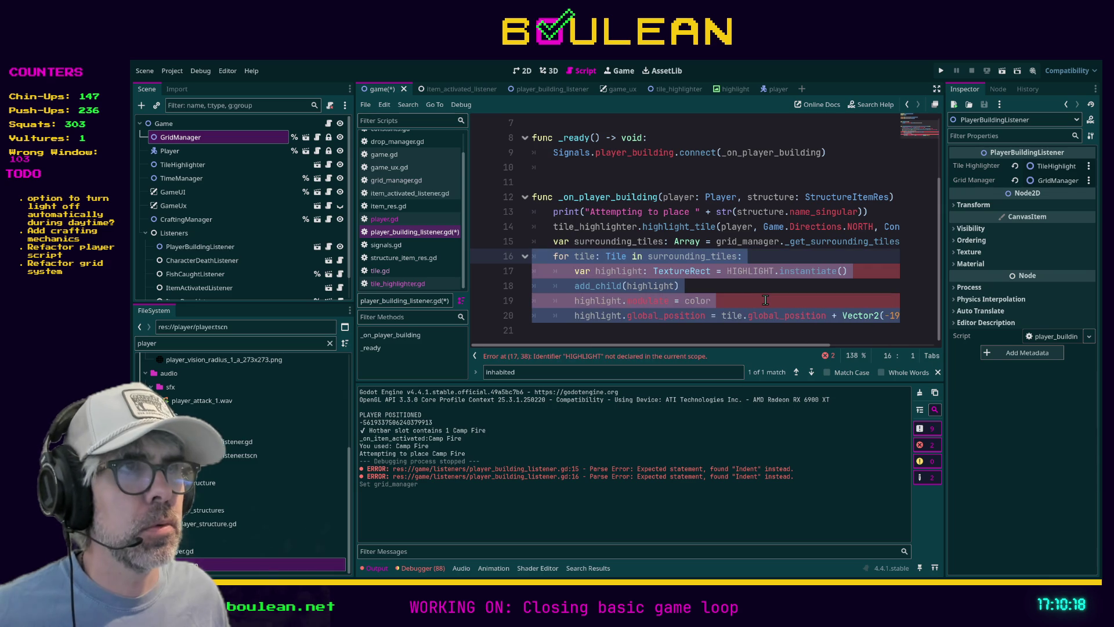
left_click(769, 299)
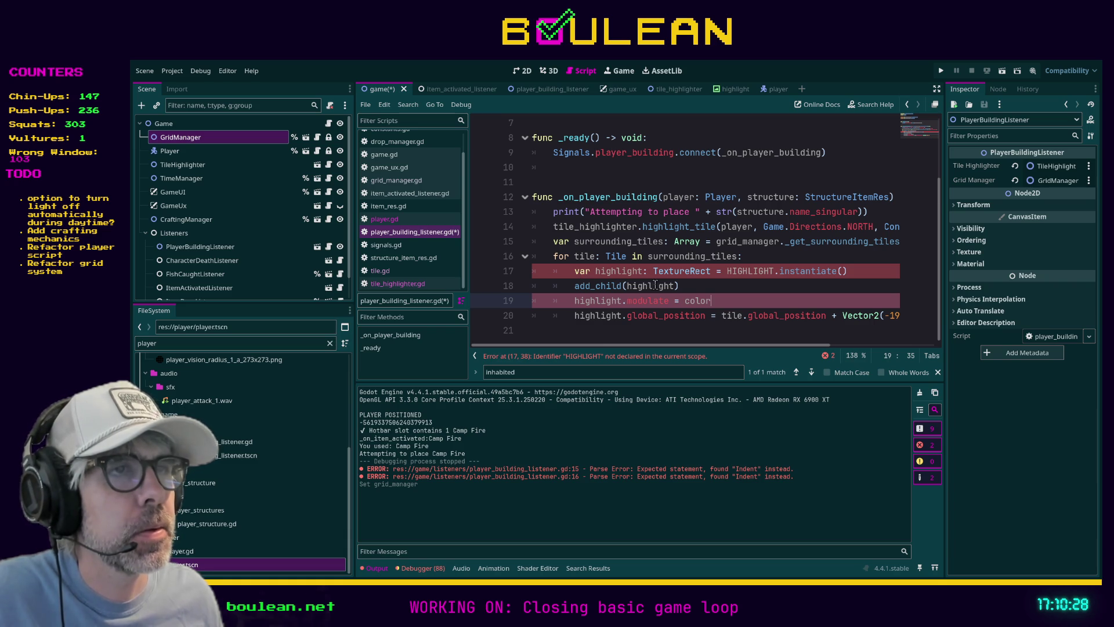
left_click(701, 290)
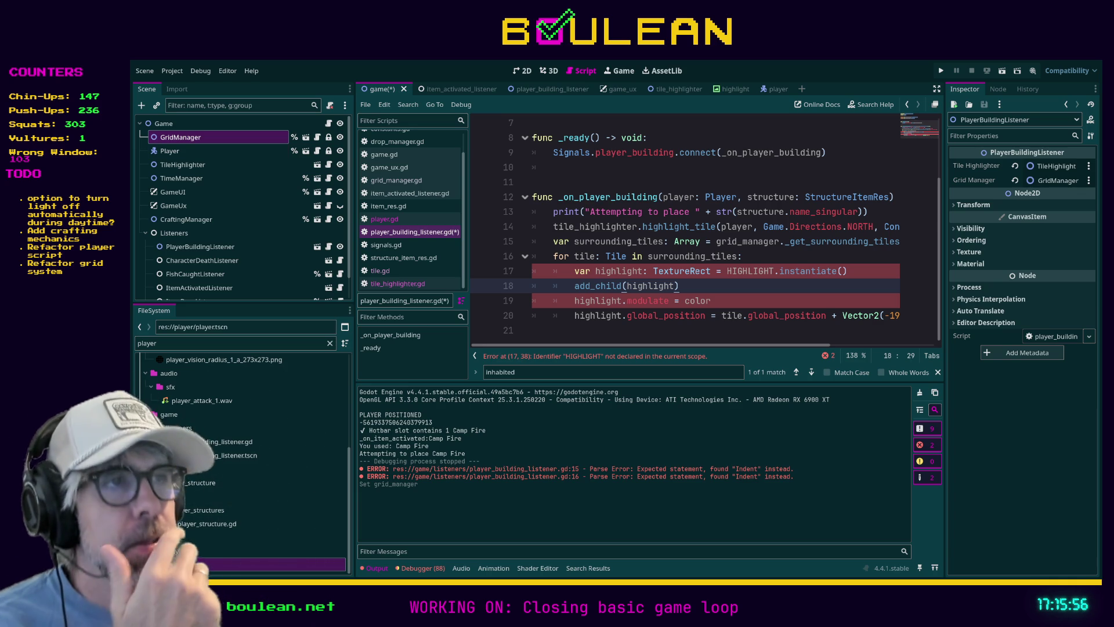
Step: Cut the four highlight lines (17–20) out of the loop body in player_building_listener.gd
scroll(705, 232, "up", 2)
scroll(705, 232, "down", 2)
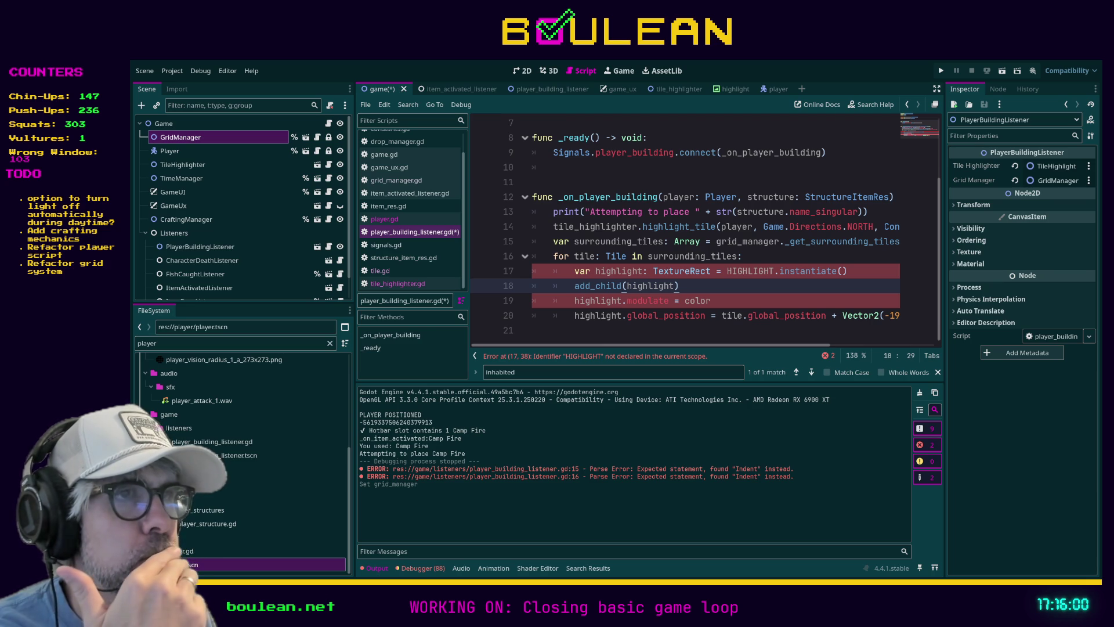
left_click_drag(699, 285, 531, 286)
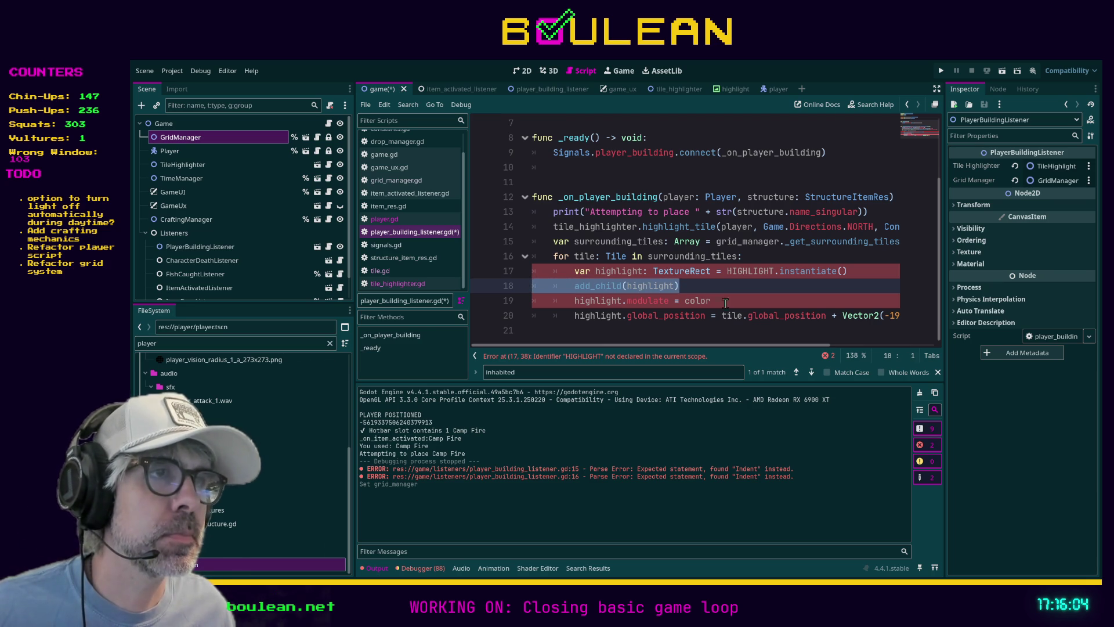
left_click(607, 328)
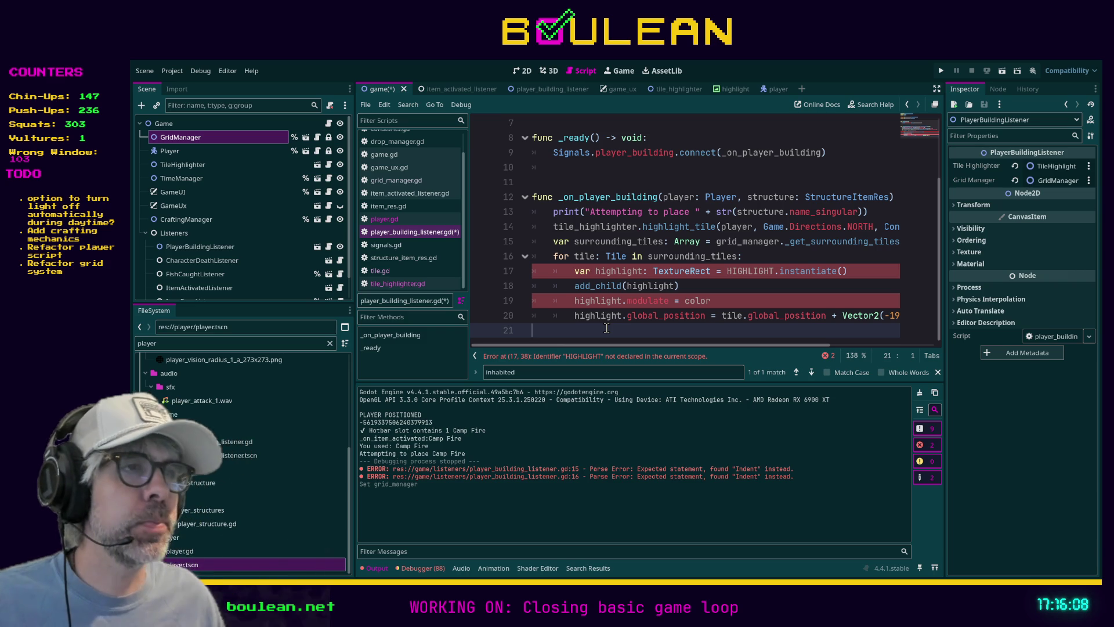
mouse_move(606, 328)
left_mouse_down()
mouse_move(543, 316)
mouse_move(503, 270)
left_mouse_up()
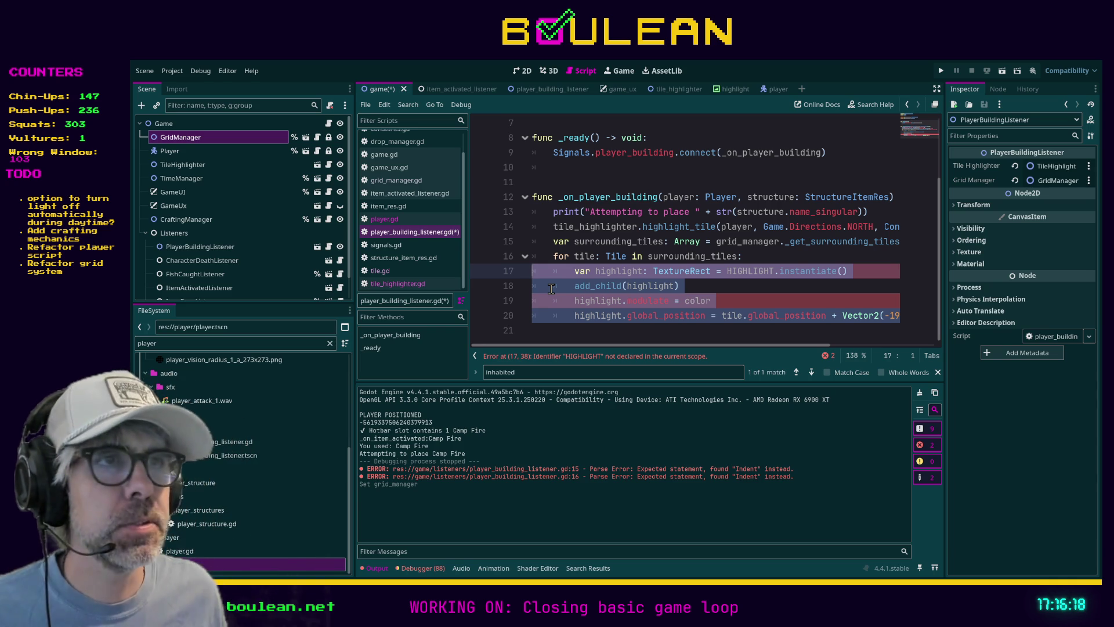
left_click(620, 329)
left_click_drag(619, 329, 523, 269)
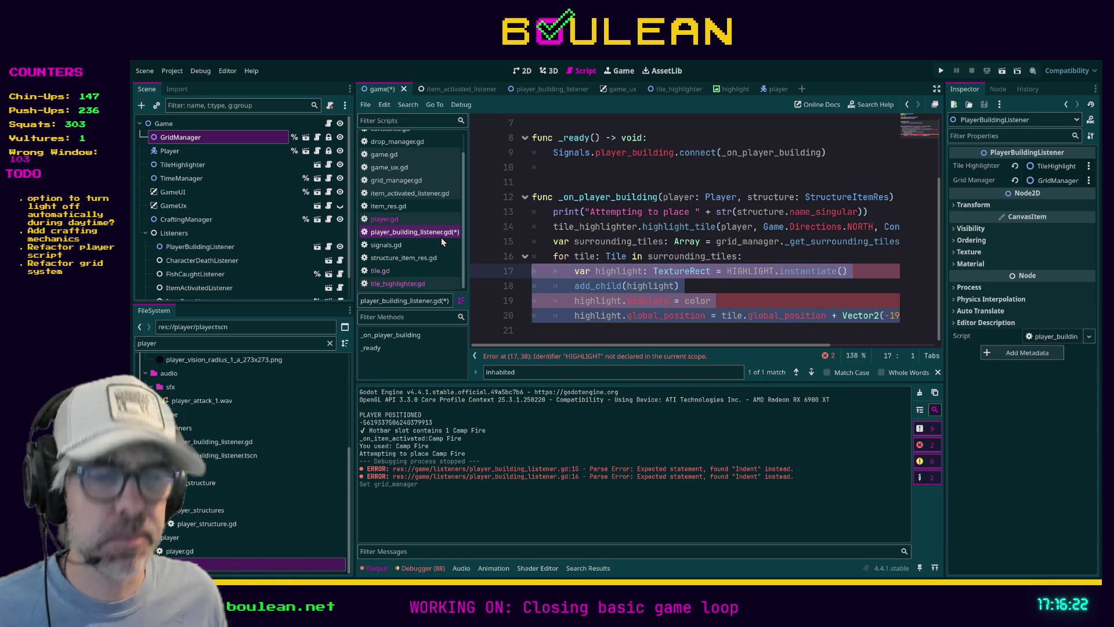
key("ctrl+x")
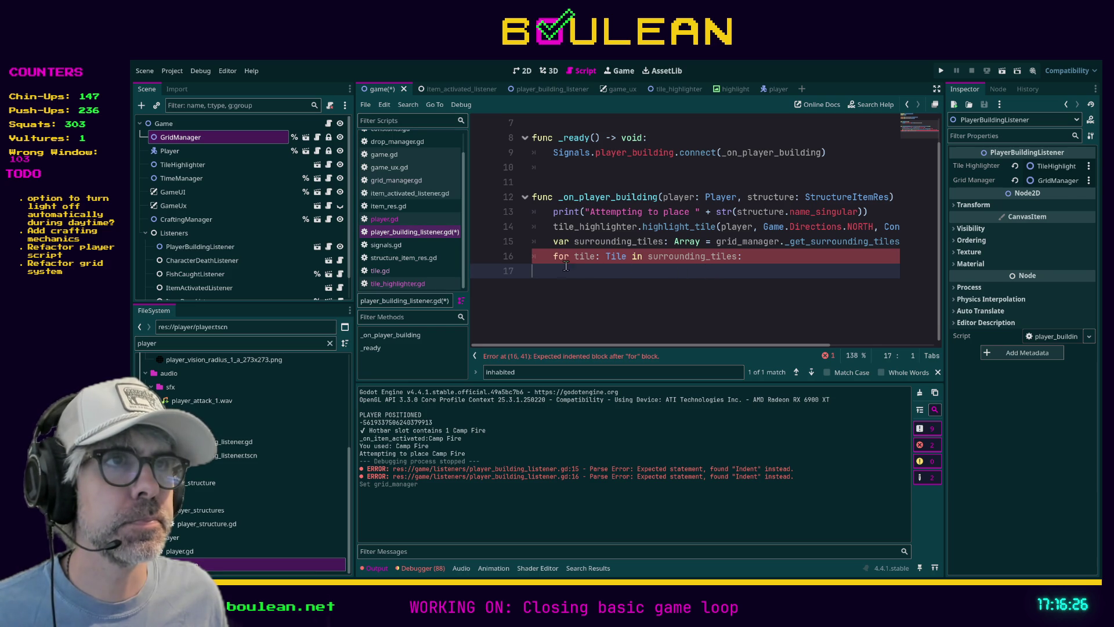
Step: Paste the highlight lines below the for line, unindent them, and comment out lines 15–16
left_click(517, 256)
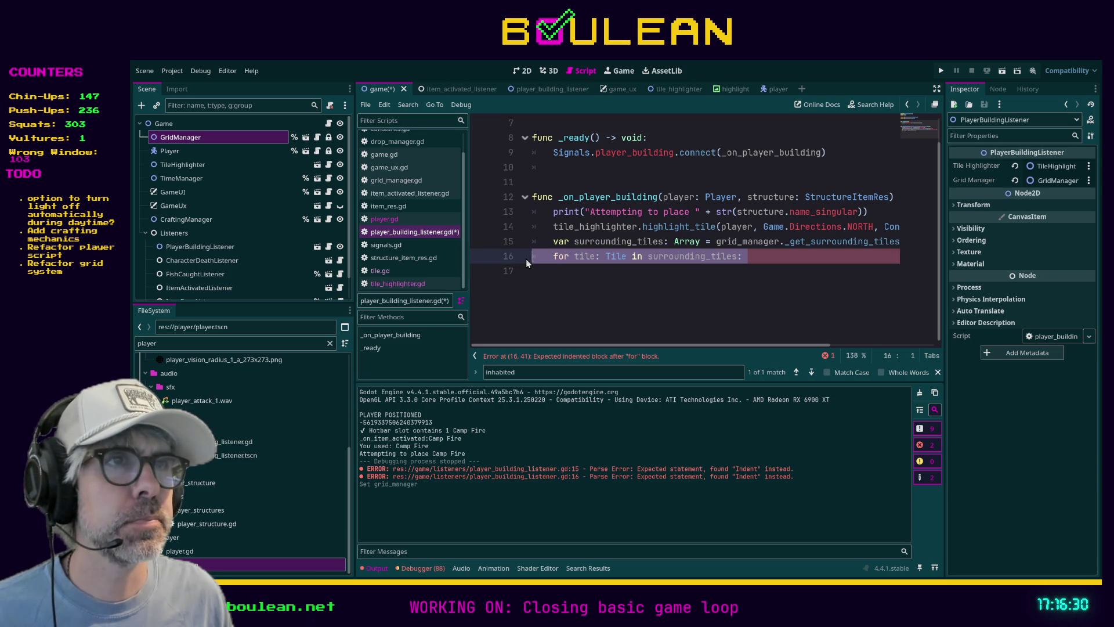
key("End")
key("Return")
key("ctrl+v")
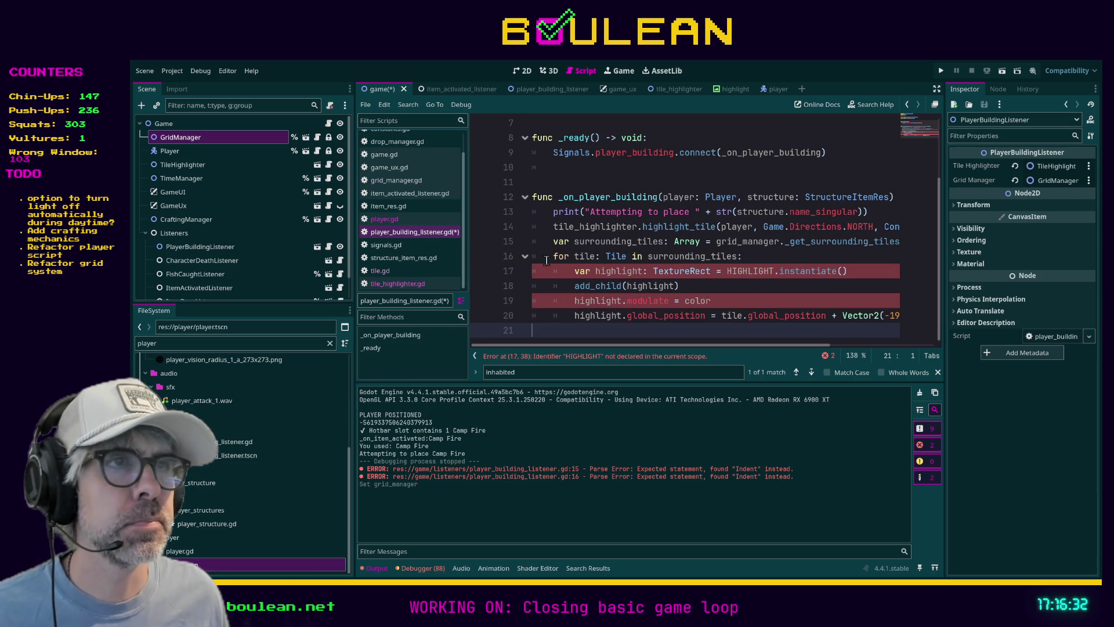
key("shift+Up")
key("shift+Up")
key("shift+Up")
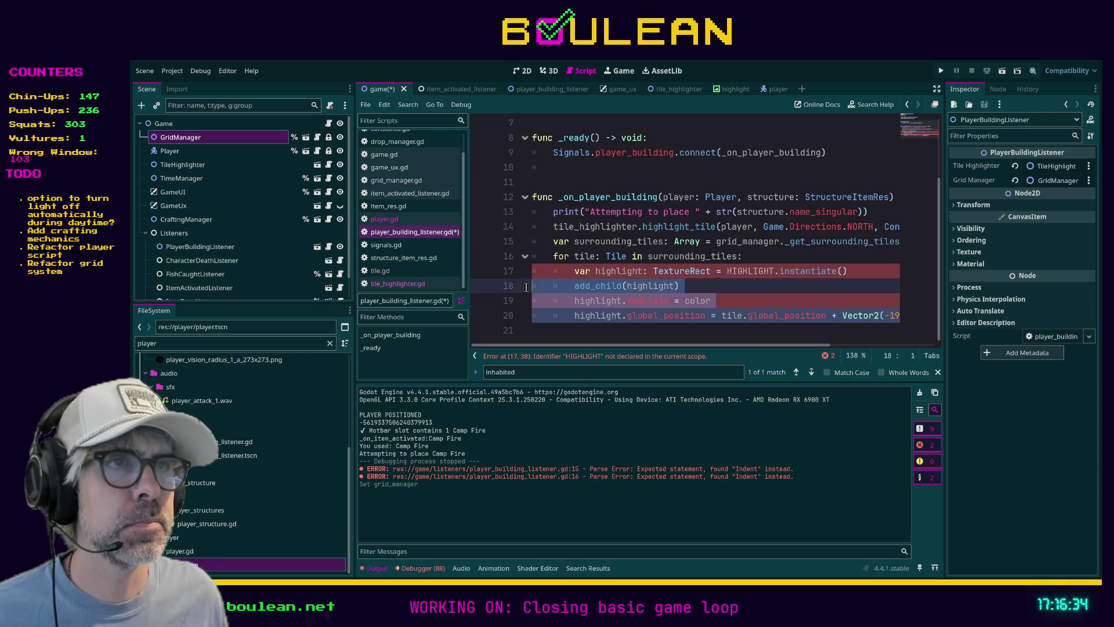
key("shift+Tab")
left_click(746, 257)
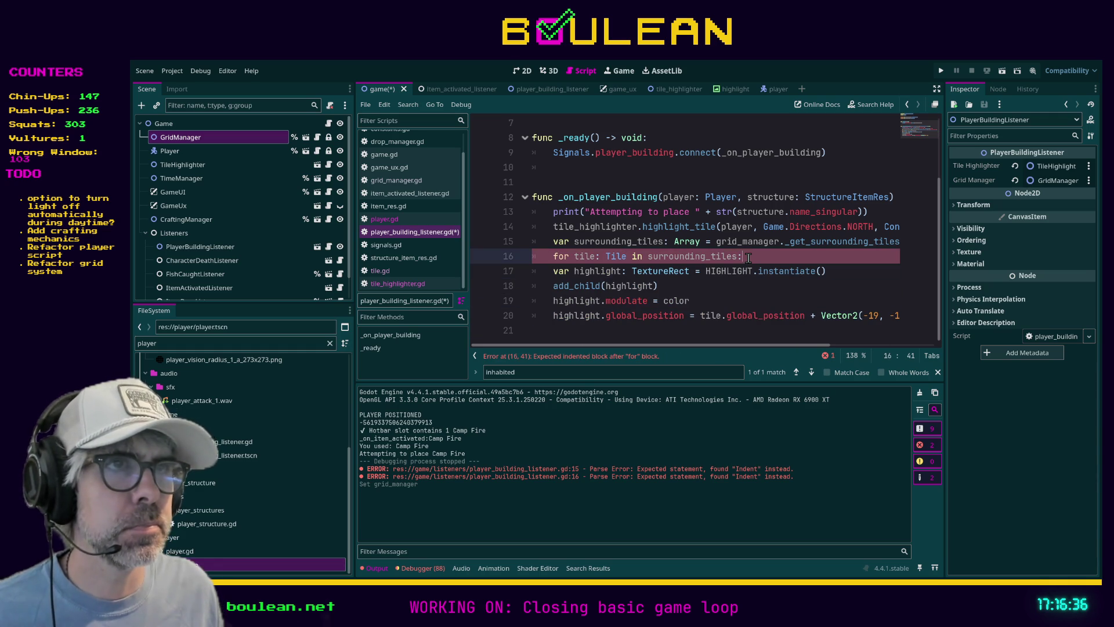
key("shift+Up")
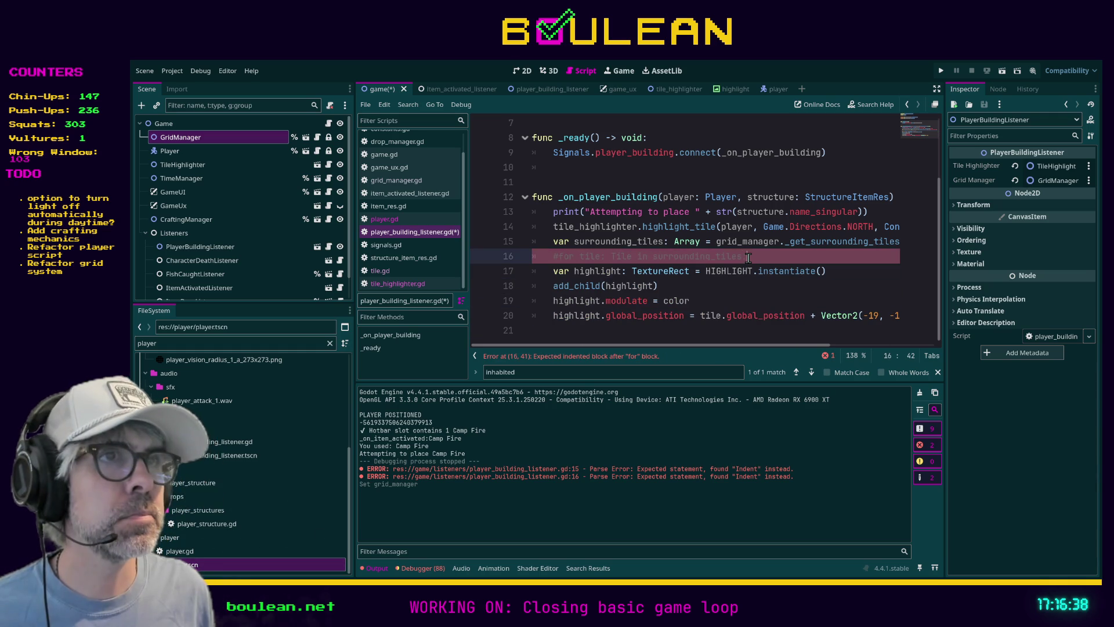
key("ctrl+k")
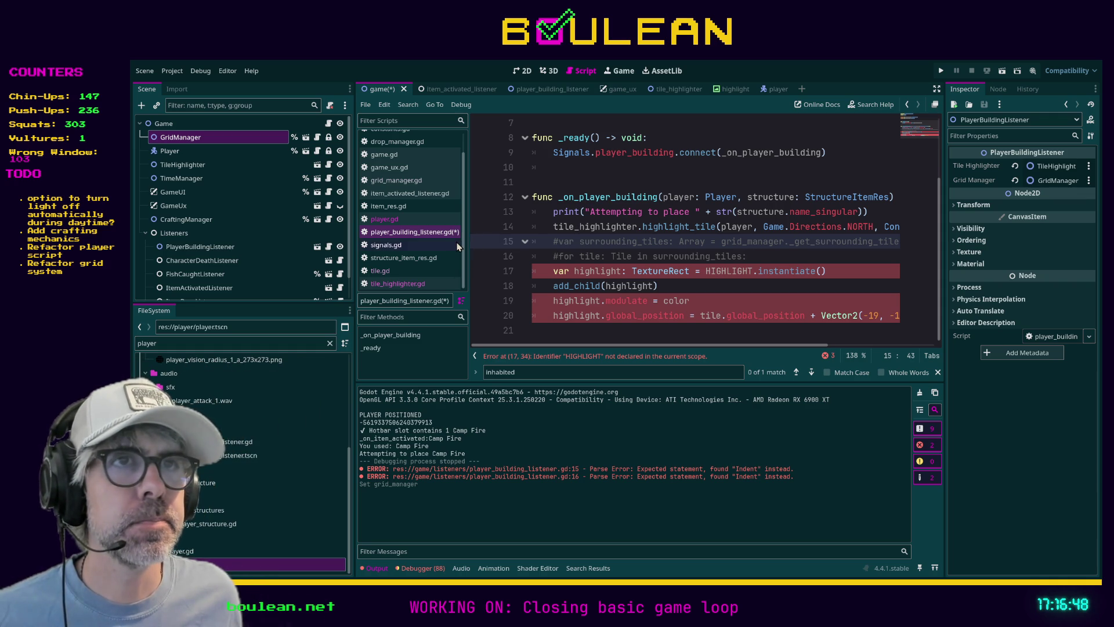
key("ctrl+End")
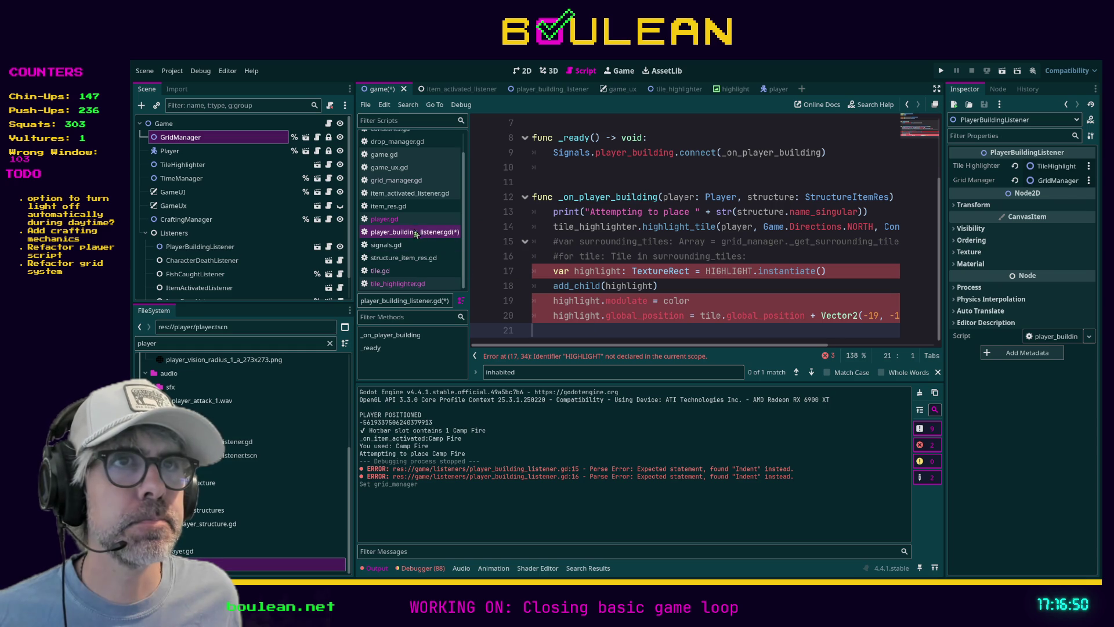
Step: Look over structure_item_res.gd, tile_highlighter.gd's highlight loop and item_activated_listener.gd
left_click(414, 260)
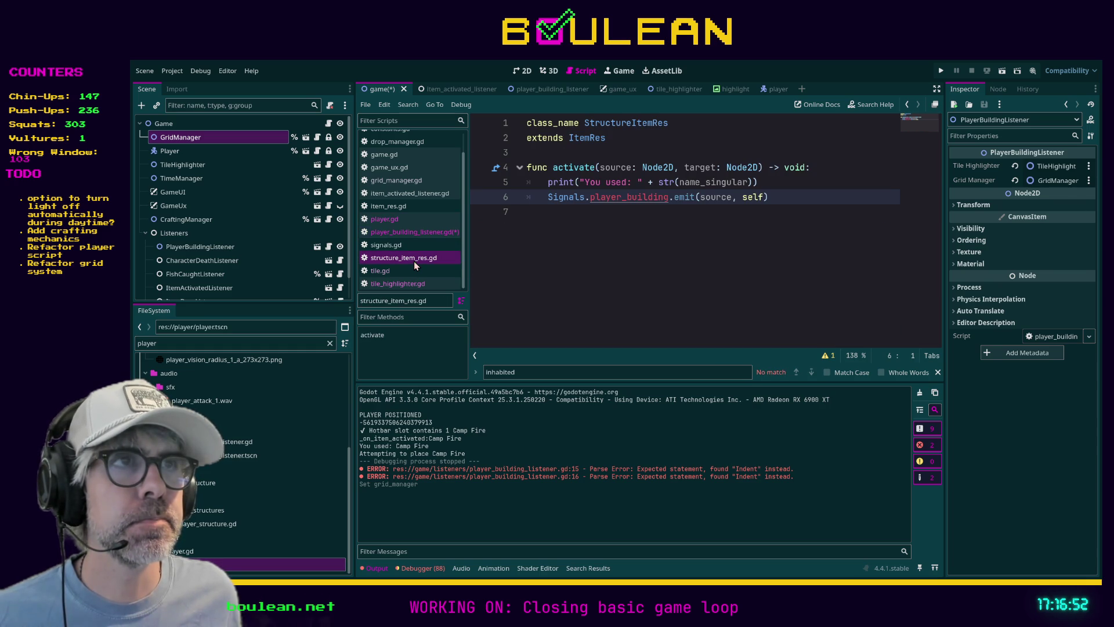
left_click(412, 284)
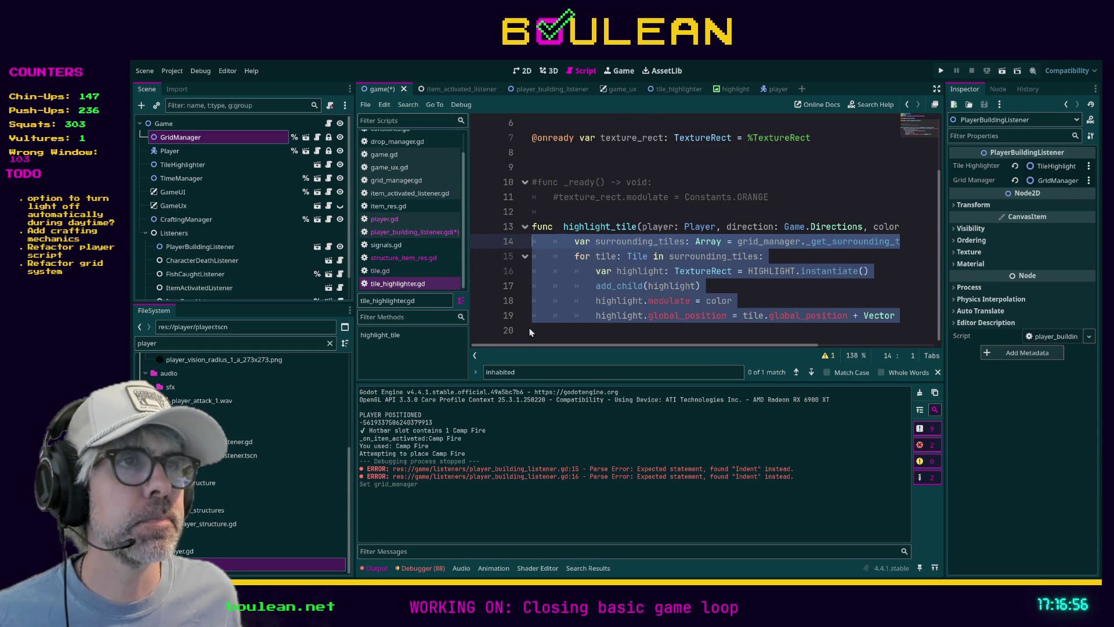
mouse_move(573, 336)
left_mouse_down()
mouse_move(595, 338)
mouse_move(566, 330)
mouse_move(489, 264)
left_mouse_up()
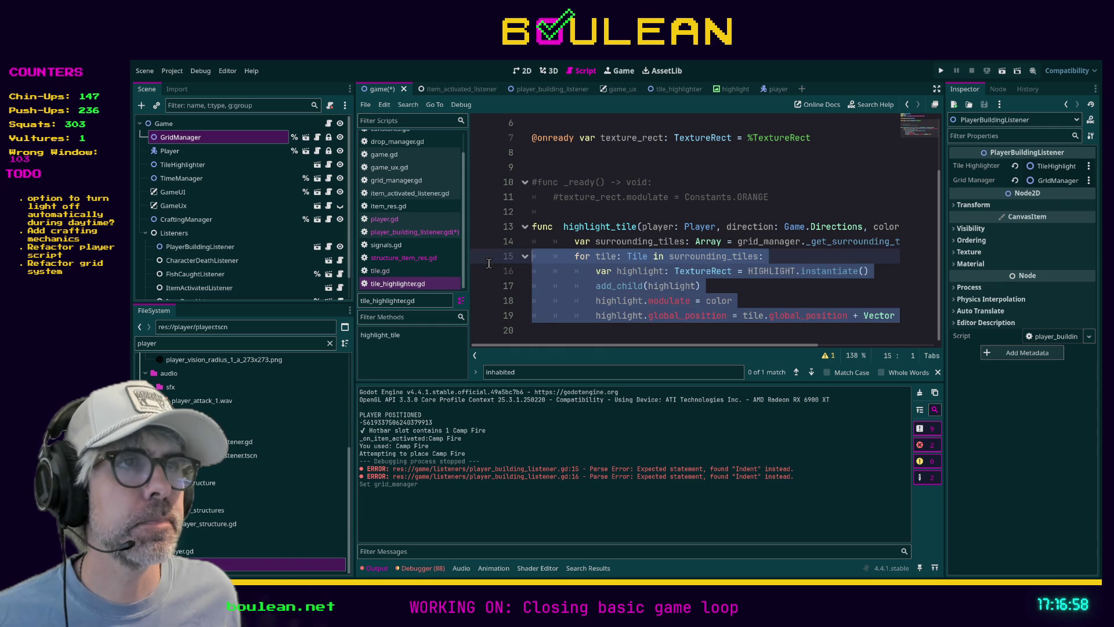
left_click(425, 262)
left_click(415, 232)
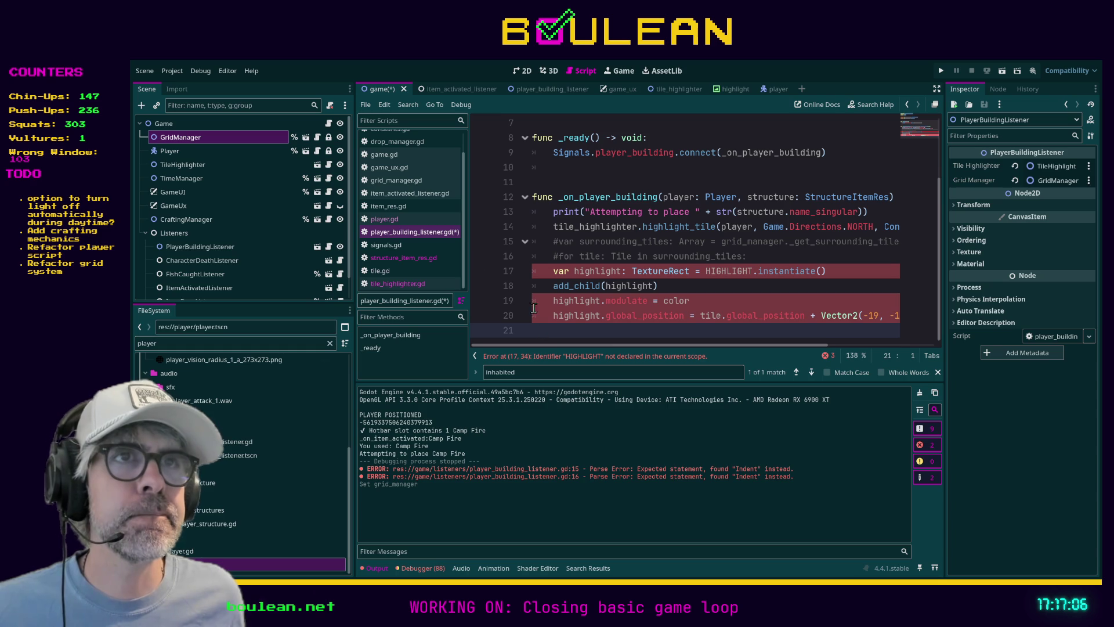
left_click(428, 194)
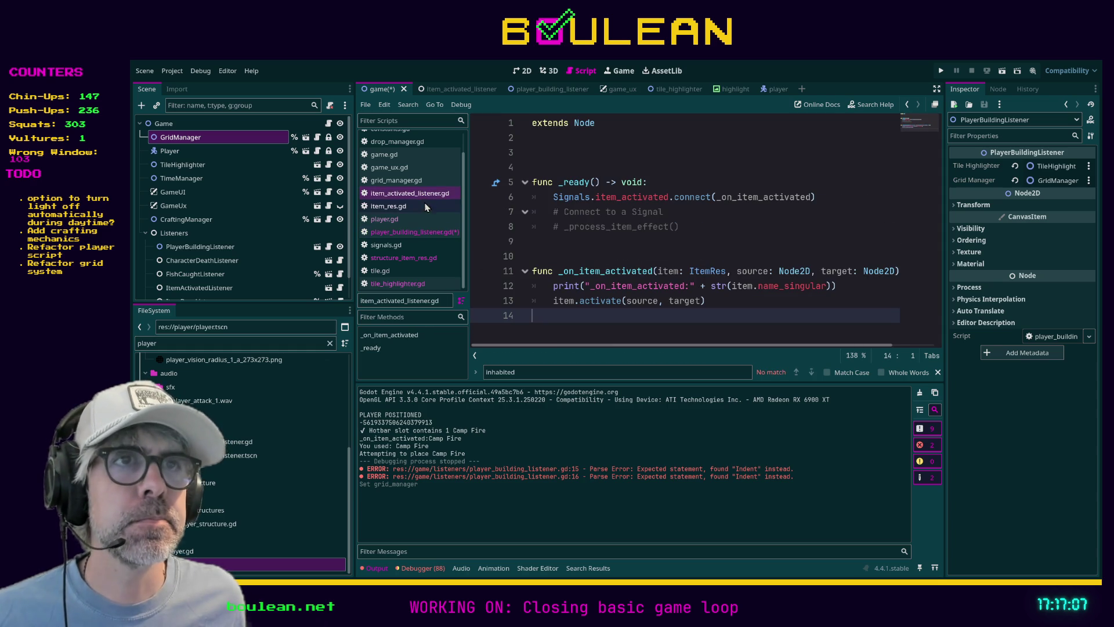
left_click(430, 232)
Step: Close the player.gd, item_res.gd and item_activated_listener.gd scripts
left_click(392, 220)
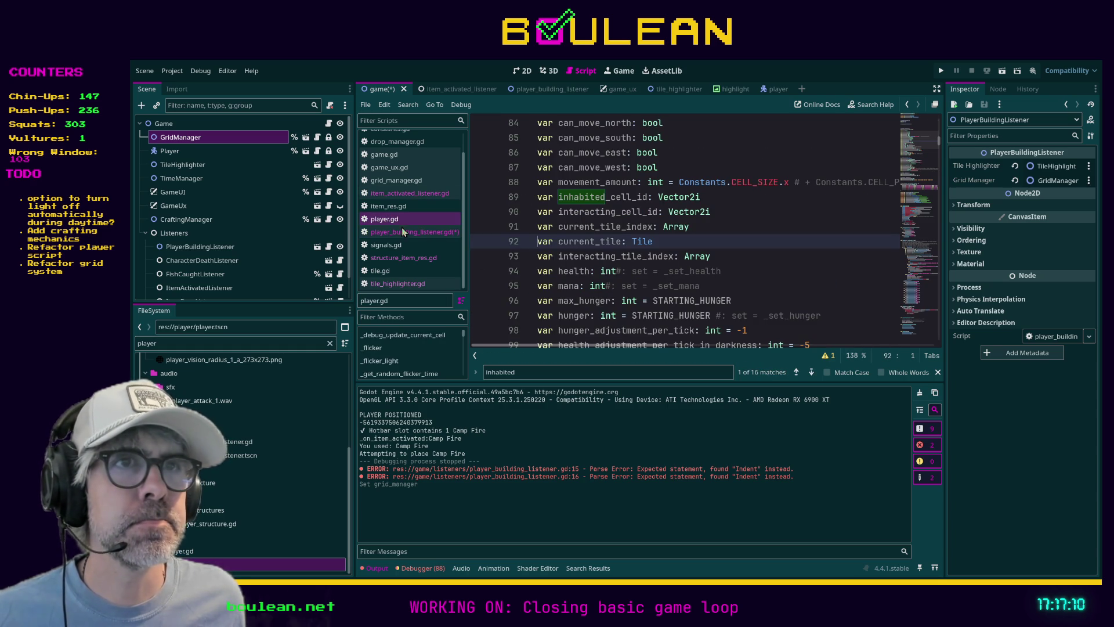
key("ctrl+w")
left_click(386, 219)
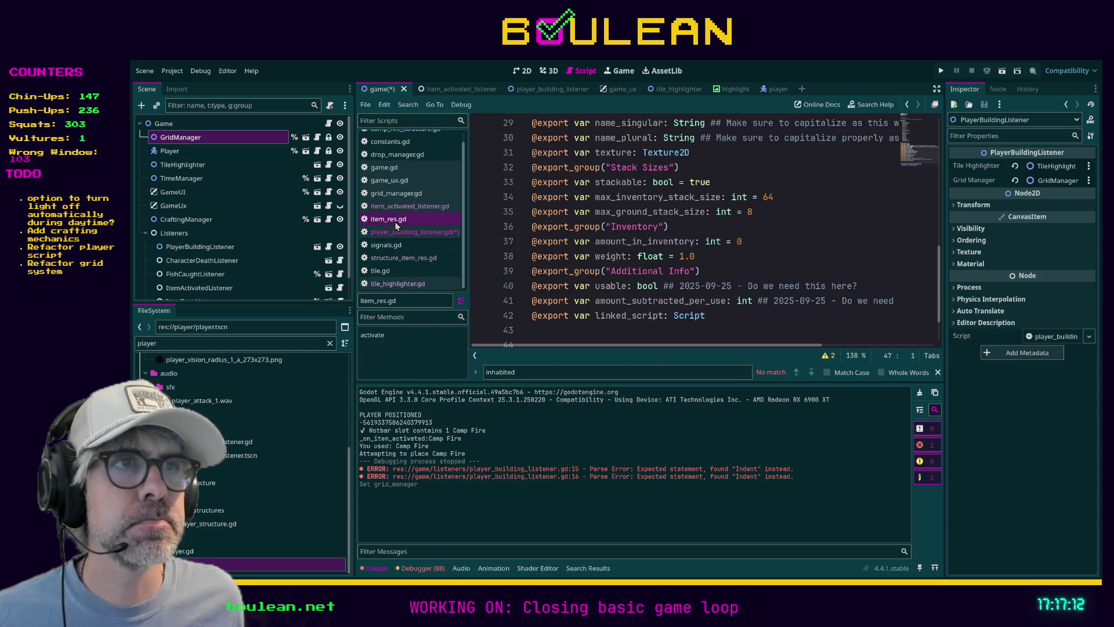
scroll(670, 240, "up", 10)
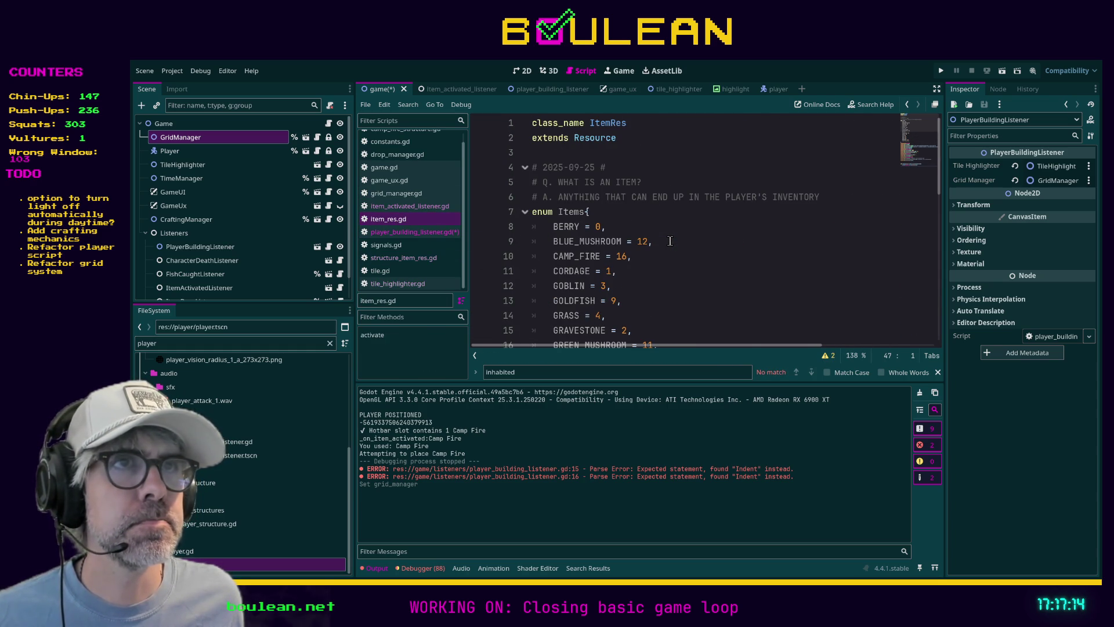
key("ctrl+w")
left_click(406, 216)
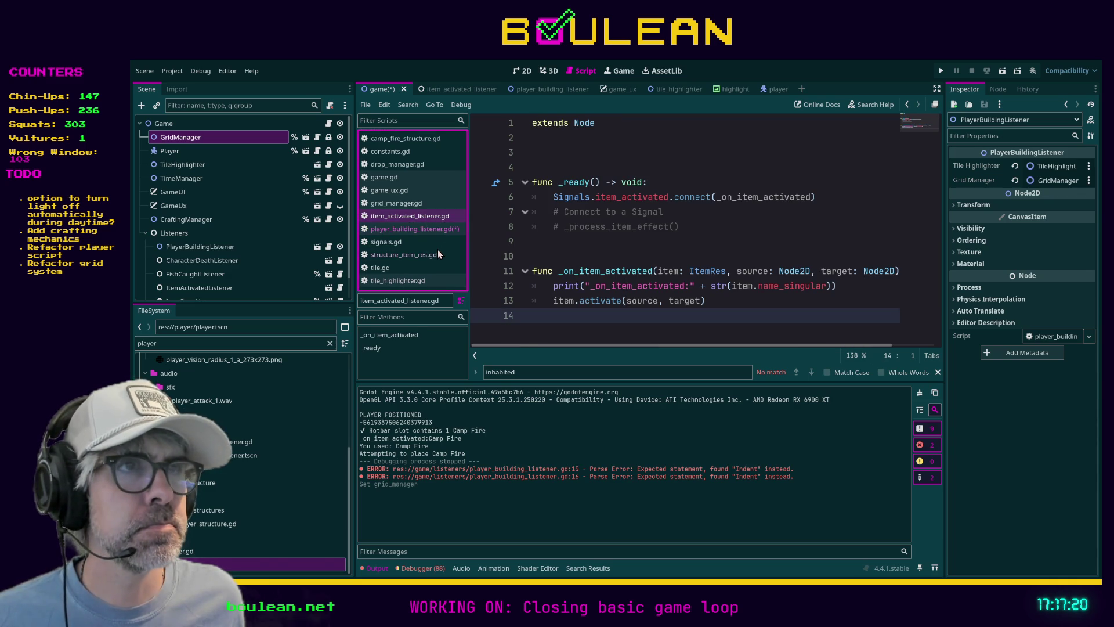
key("ctrl+w")
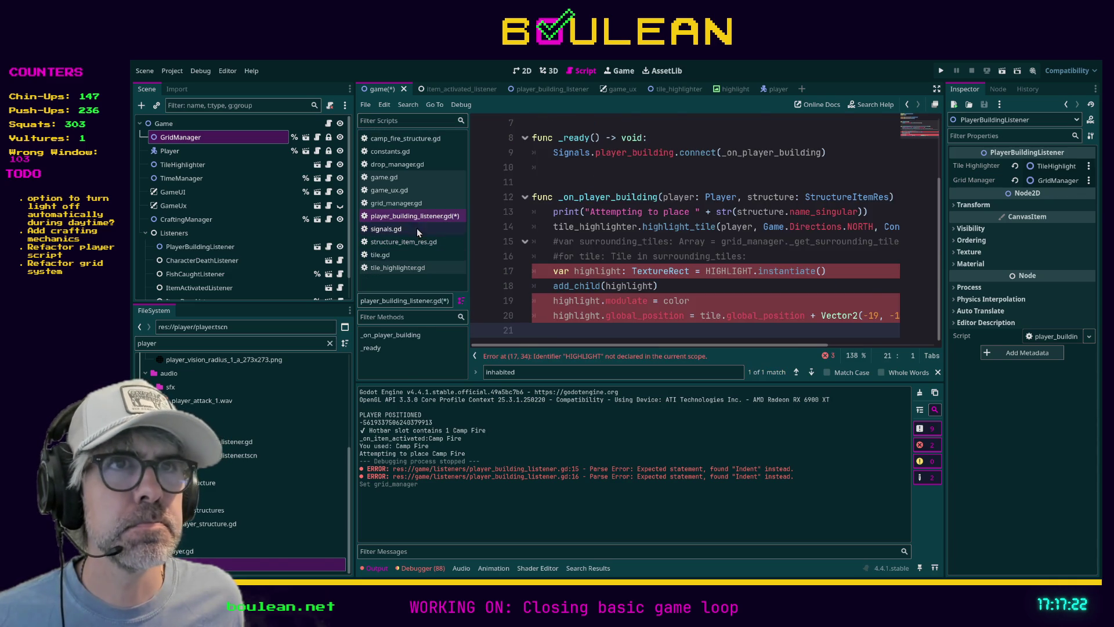
Step: Close game_ux.gd and drop_manager.gd, finishing on tile_highlighter.gd
left_click(399, 204)
scroll(554, 247, "up", 3)
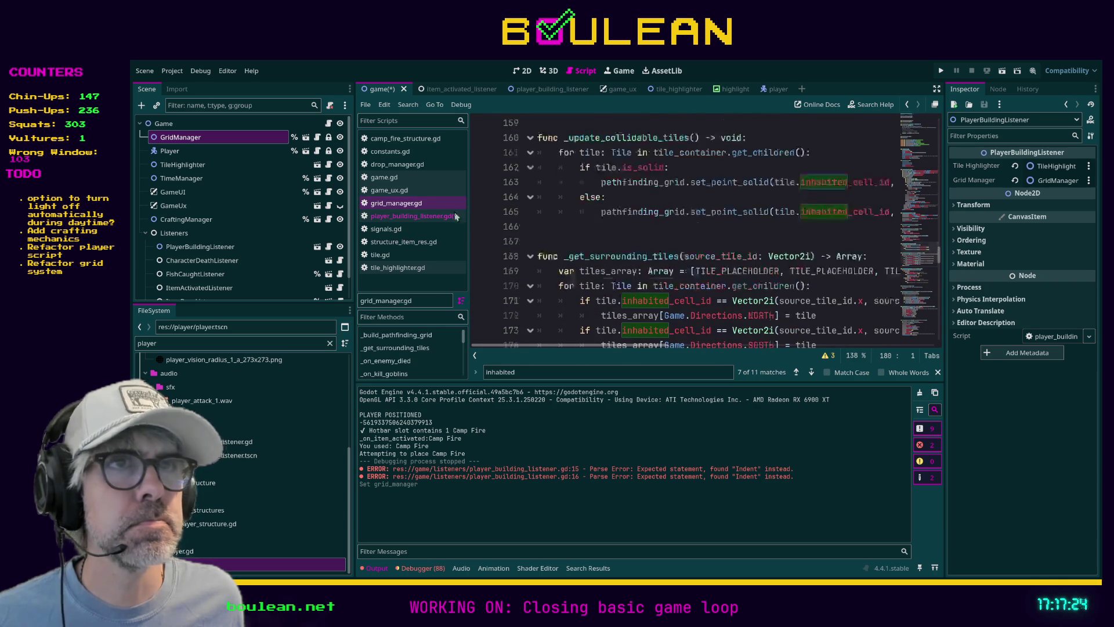
left_click(398, 191)
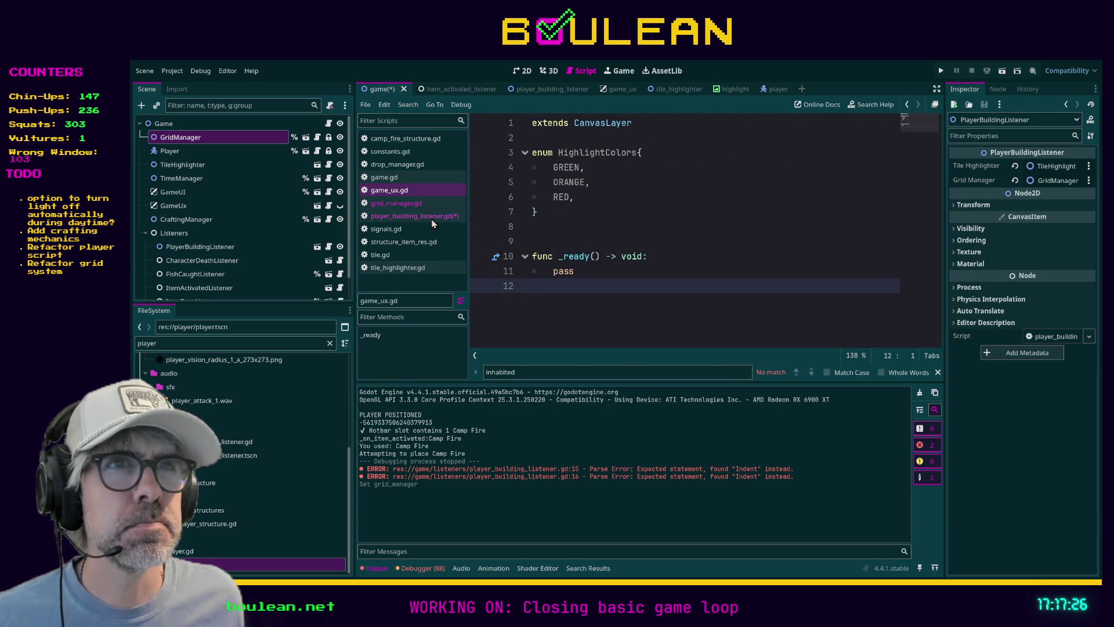
key("ctrl+w")
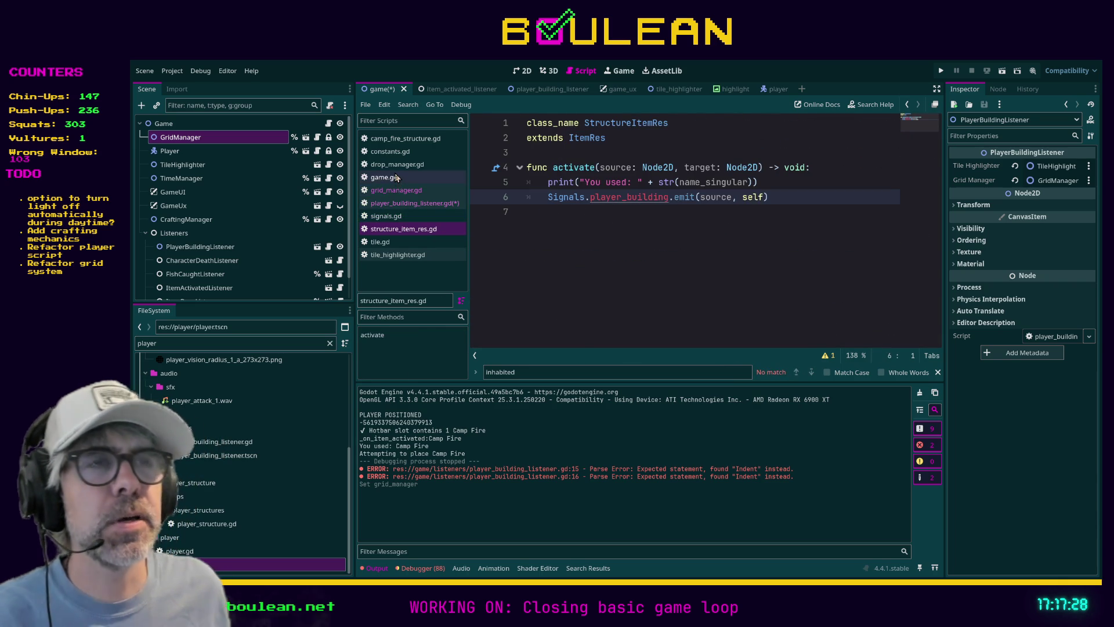
left_click(397, 177)
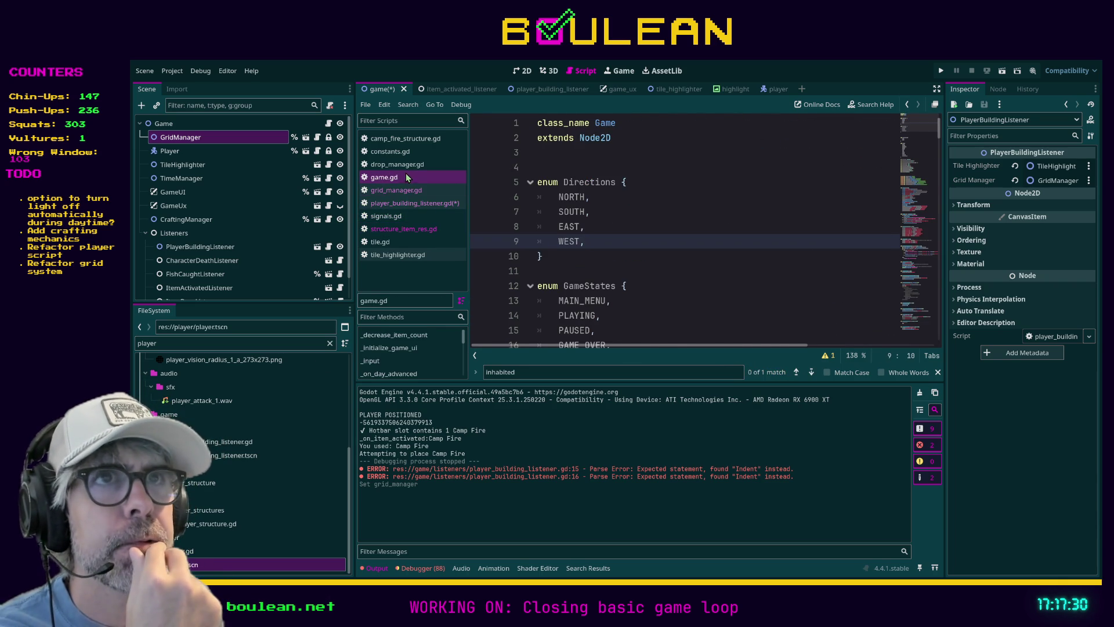
left_click(407, 165)
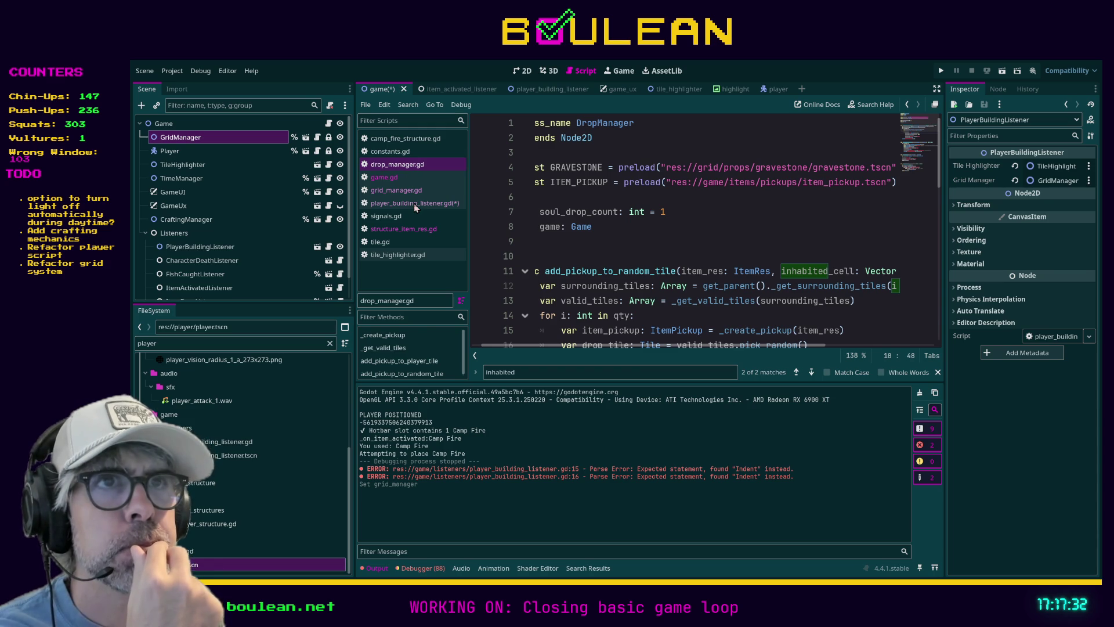
key("ctrl+w")
left_click(390, 152)
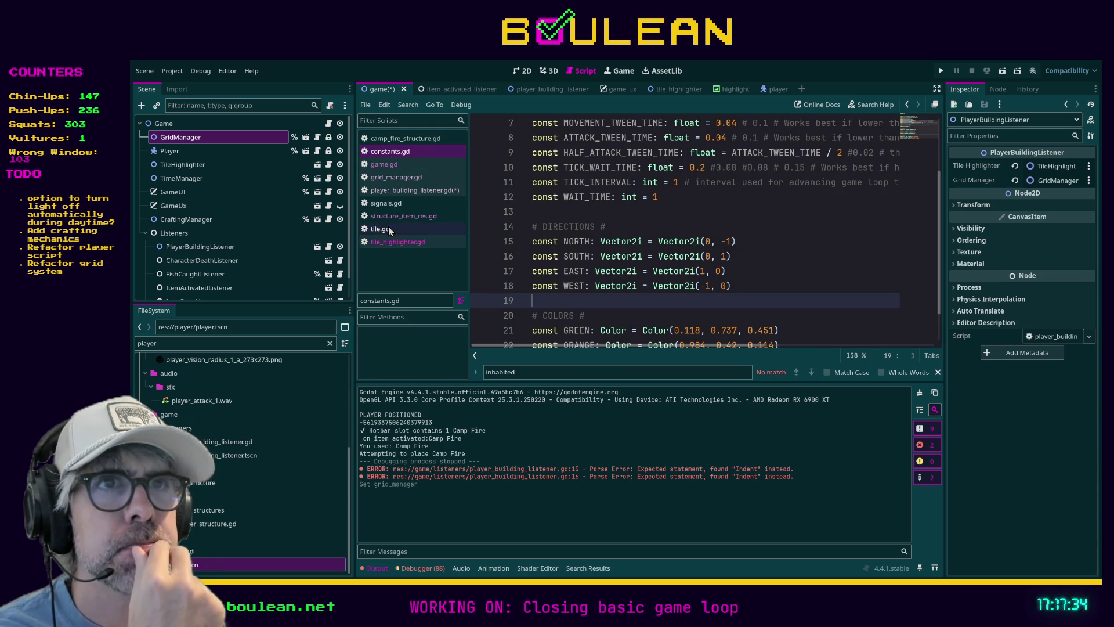
left_click(389, 243)
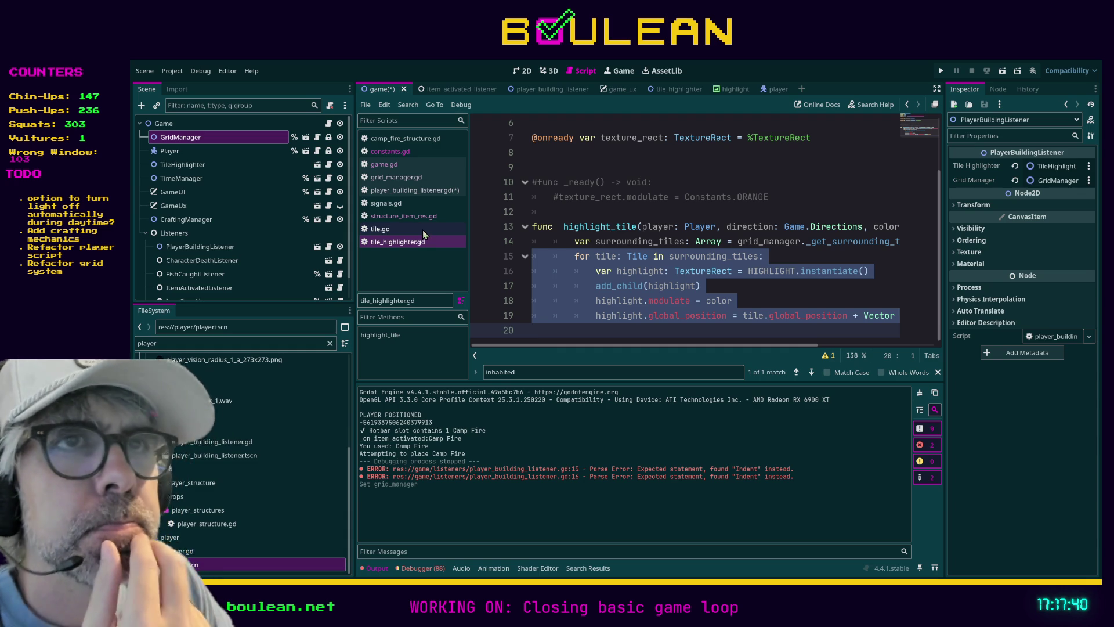
Step: Uncomment the surrounding_tiles declaration and for-tile line in player_building_listener.gd
left_click(416, 193)
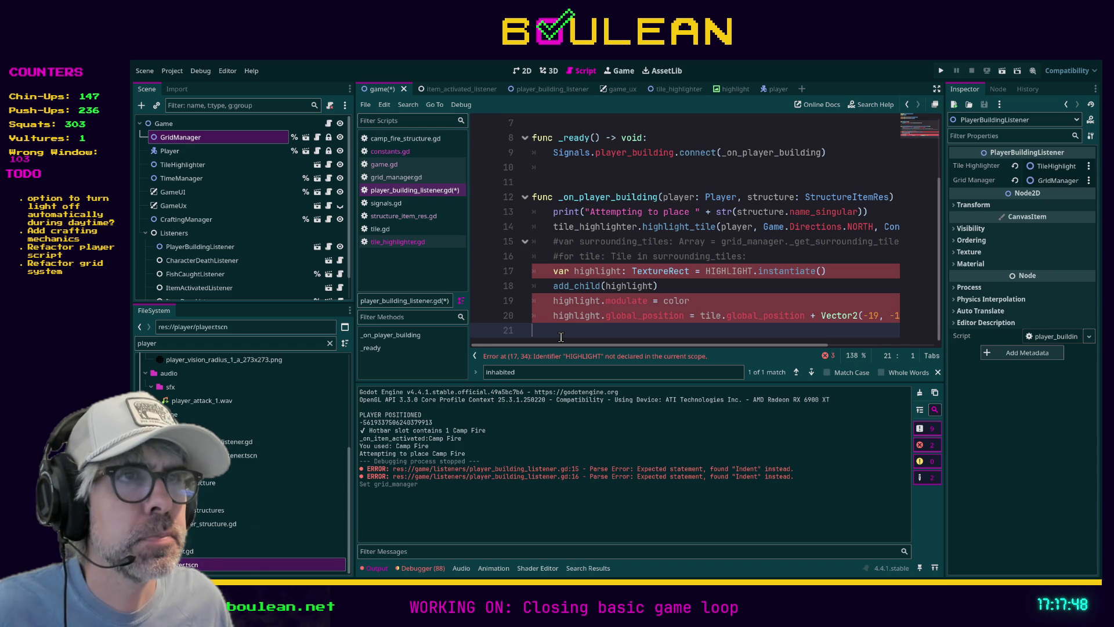
key("ctrl+z")
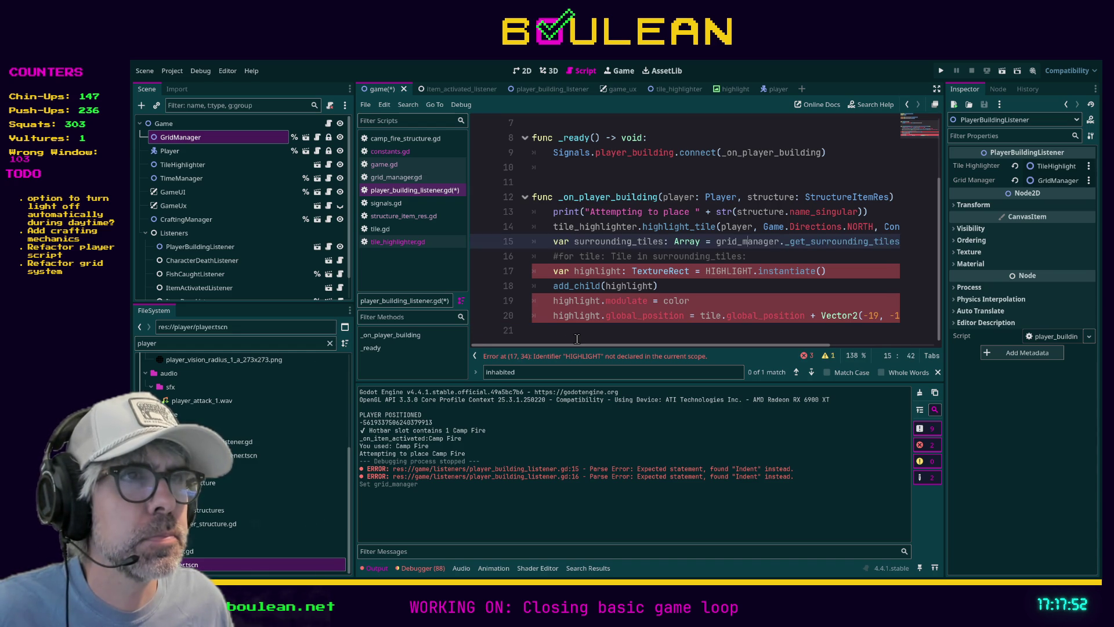
left_click_drag(577, 339, 506, 262)
key("ctrl+c")
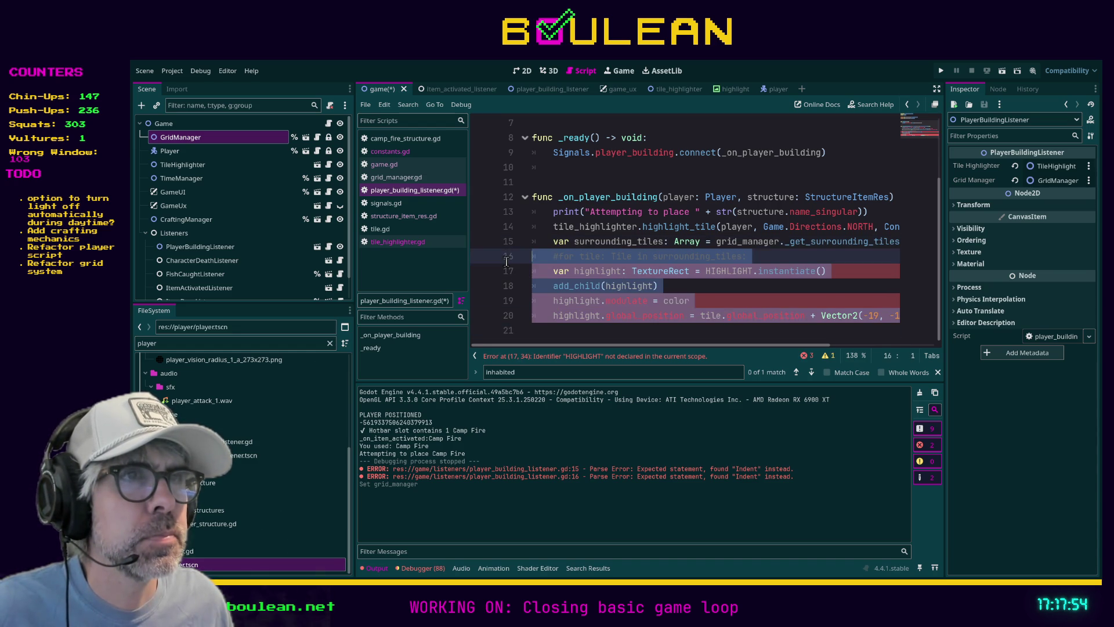
left_click(536, 262)
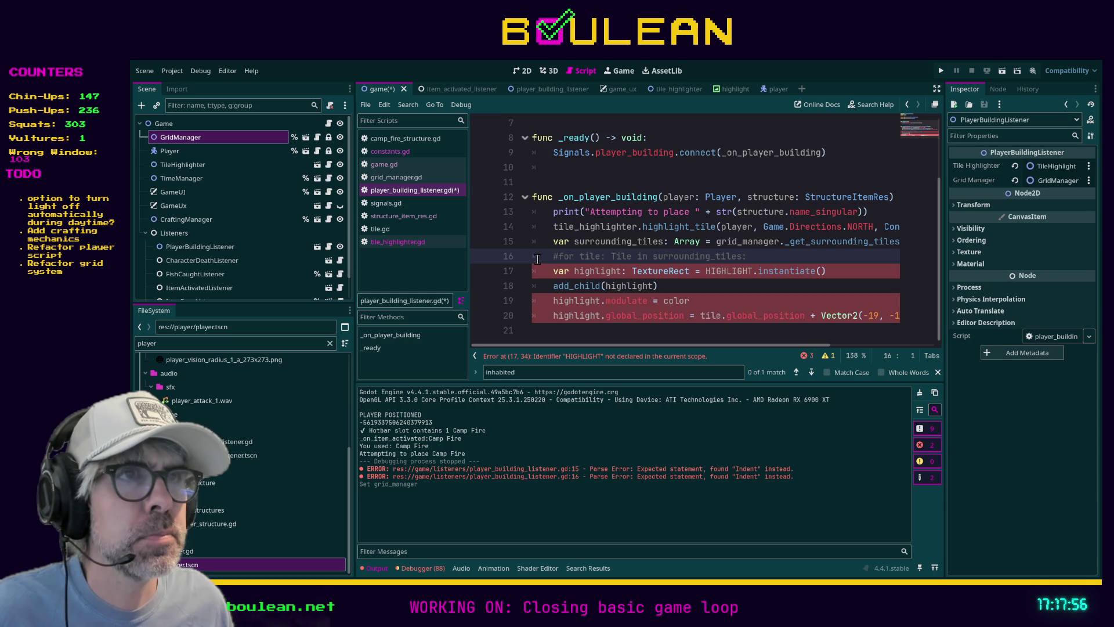
key("ctrl+k")
key("Down")
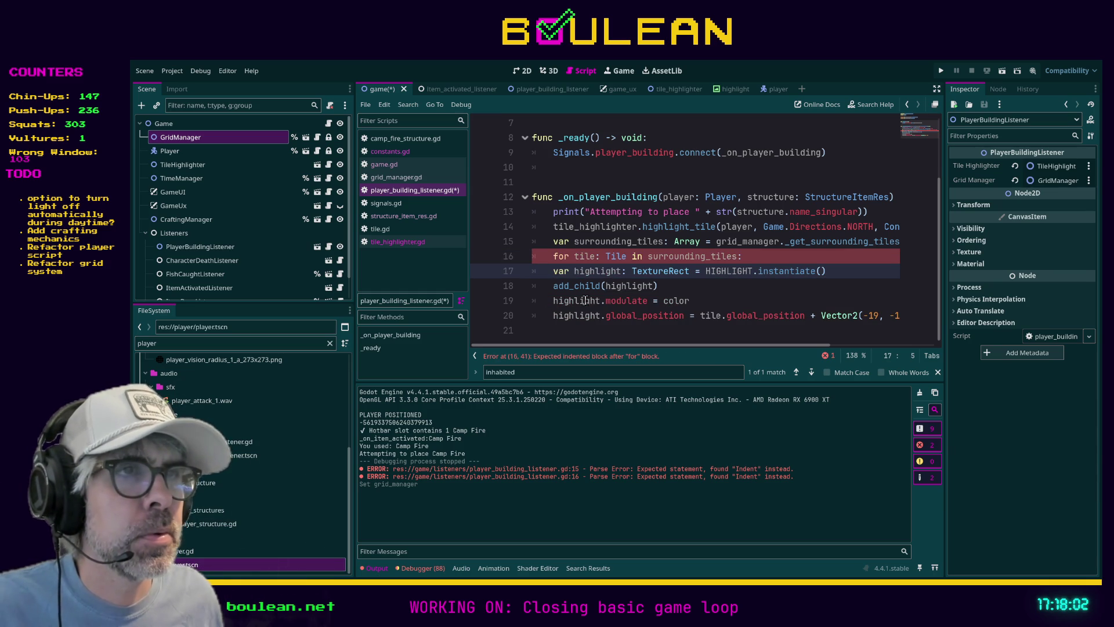
Step: Select the loop's highlight lines 17–20 and switch to tile_highlighter.gd
mouse_move(626, 330)
left_mouse_down()
mouse_move(557, 316)
mouse_move(514, 292)
left_mouse_up()
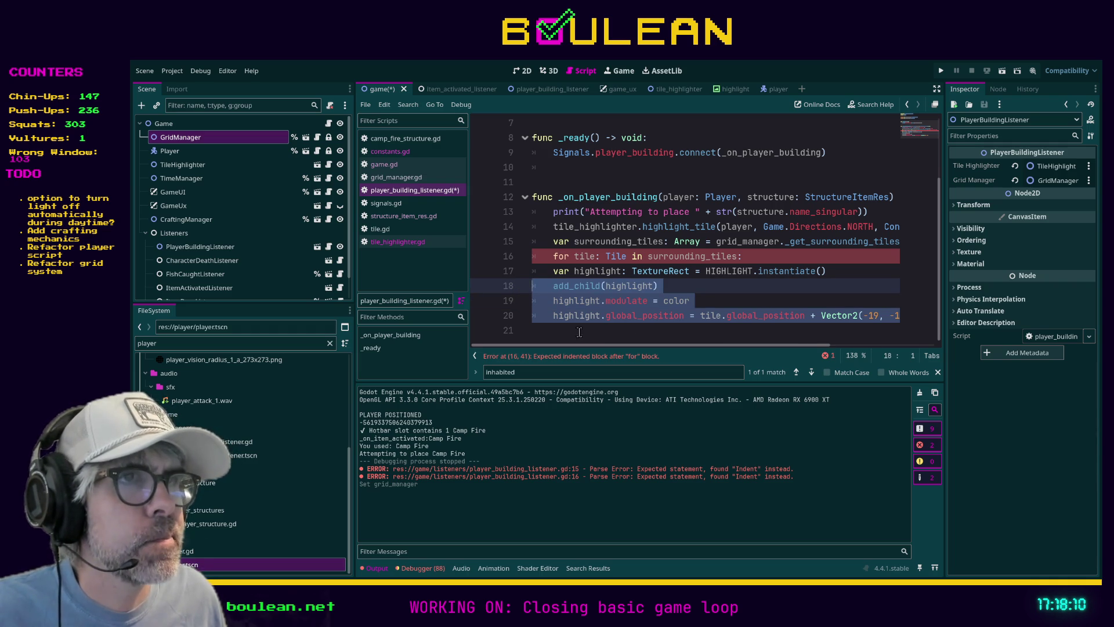
left_click(540, 273, "shift")
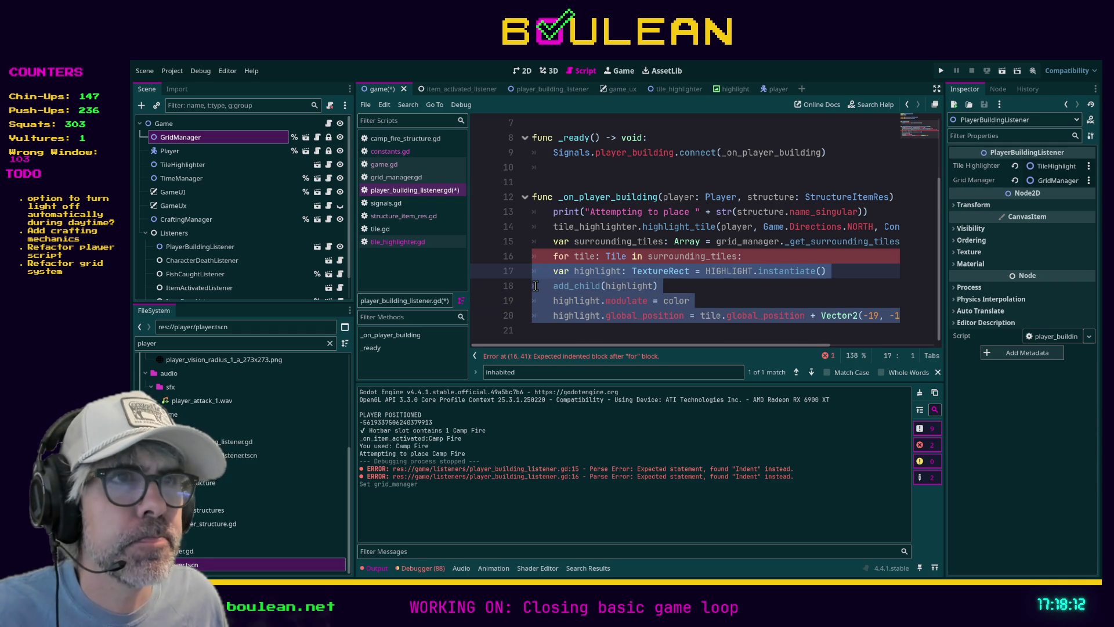
left_click(420, 241)
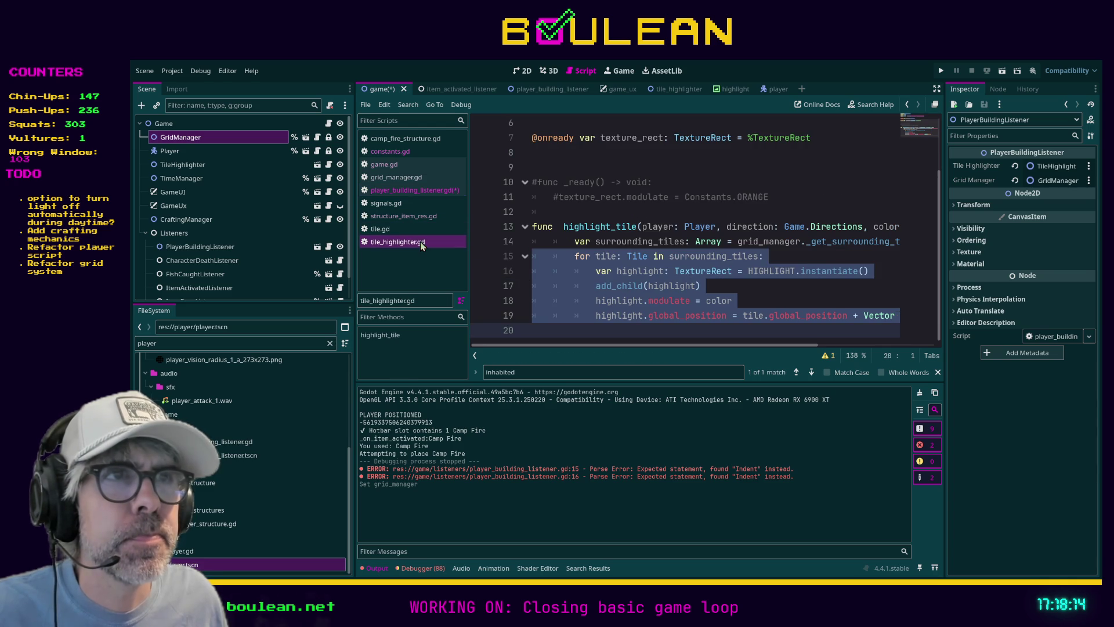
Step: Comment out the old loop in highlight_tile and paste the copied highlight lines there
mouse_move(616, 329)
left_mouse_down()
mouse_move(522, 299)
mouse_move(518, 261)
left_mouse_up()
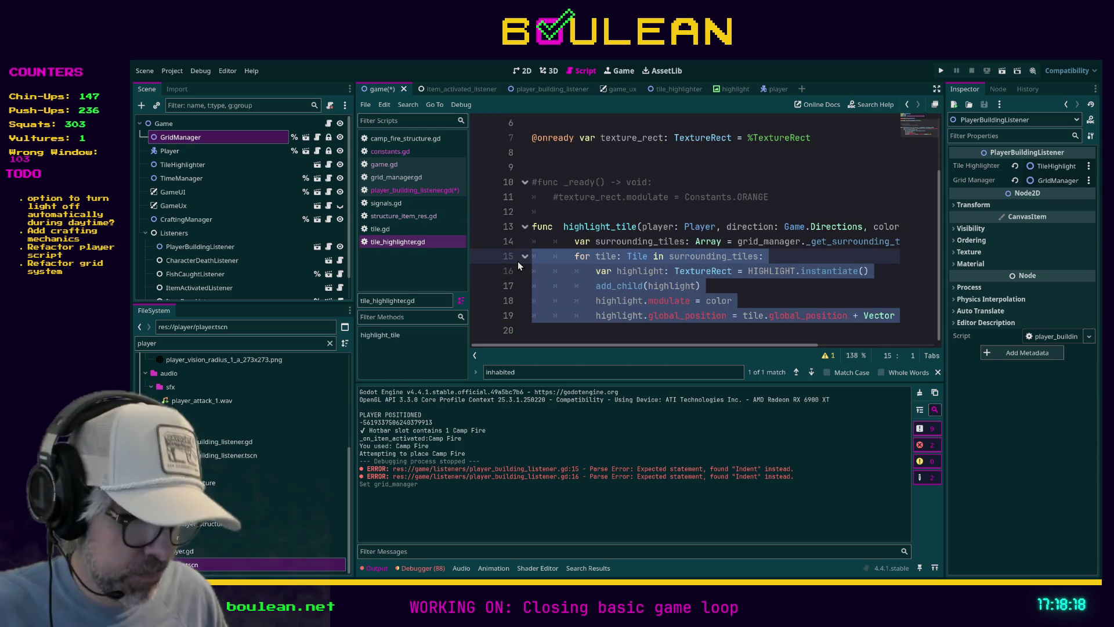
key("shift+Up")
type("?")
key("ctrl+z")
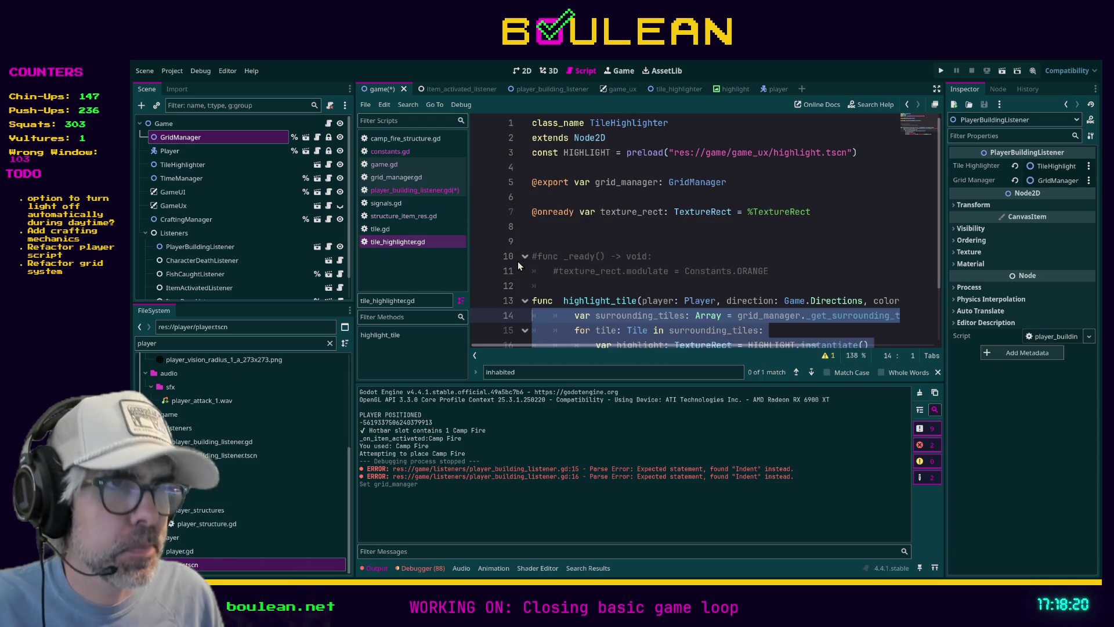
key("Left")
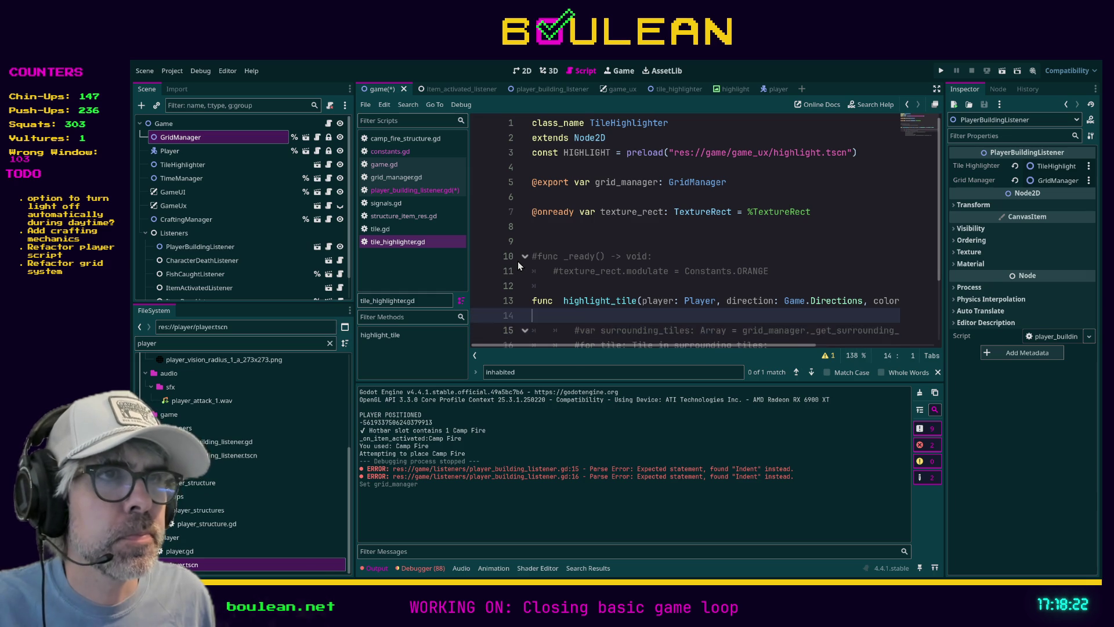
key("ctrl+v")
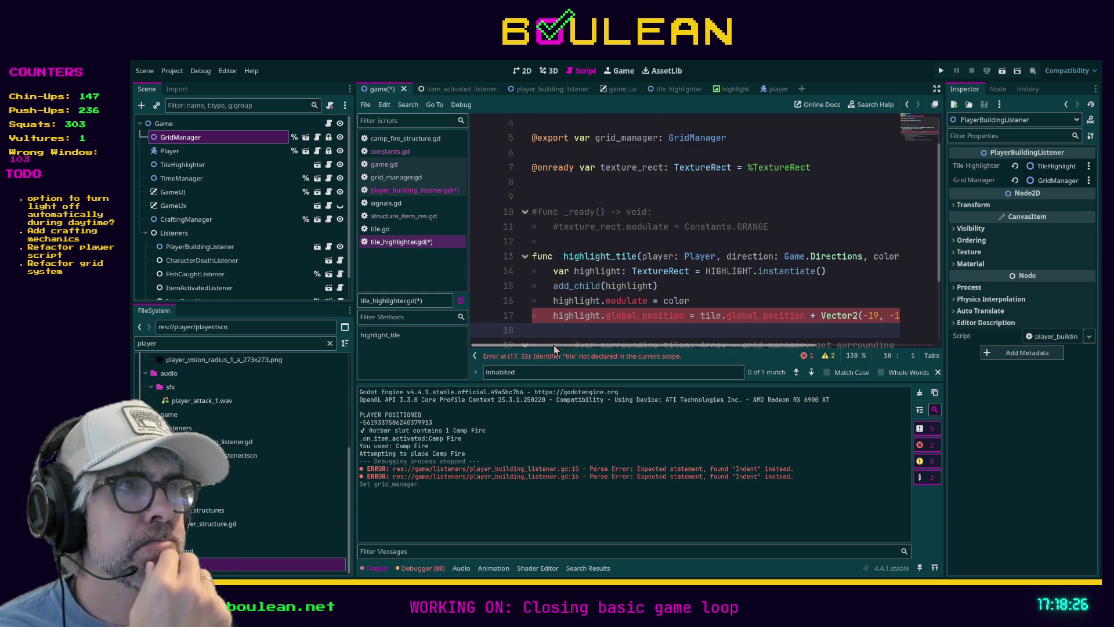
mouse_move(554, 345)
left_mouse_down()
mouse_move(624, 348)
mouse_move(583, 339)
left_mouse_up()
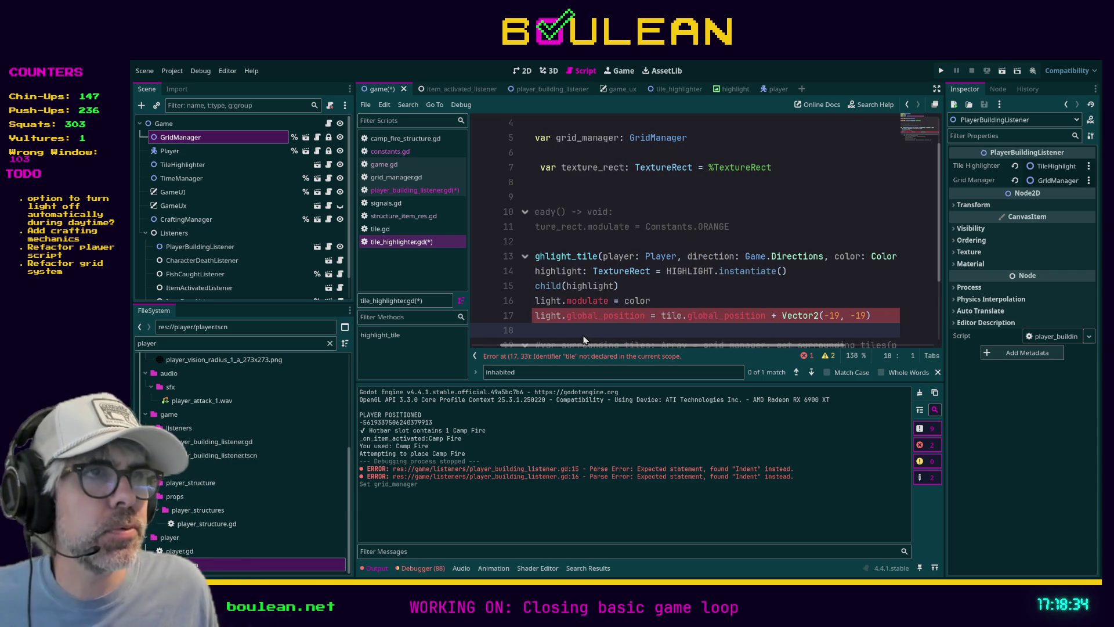
Step: Replace the direction: Game.Directions parameter with tile: Tile and save
left_click(686, 256)
left_click(825, 258, "shift")
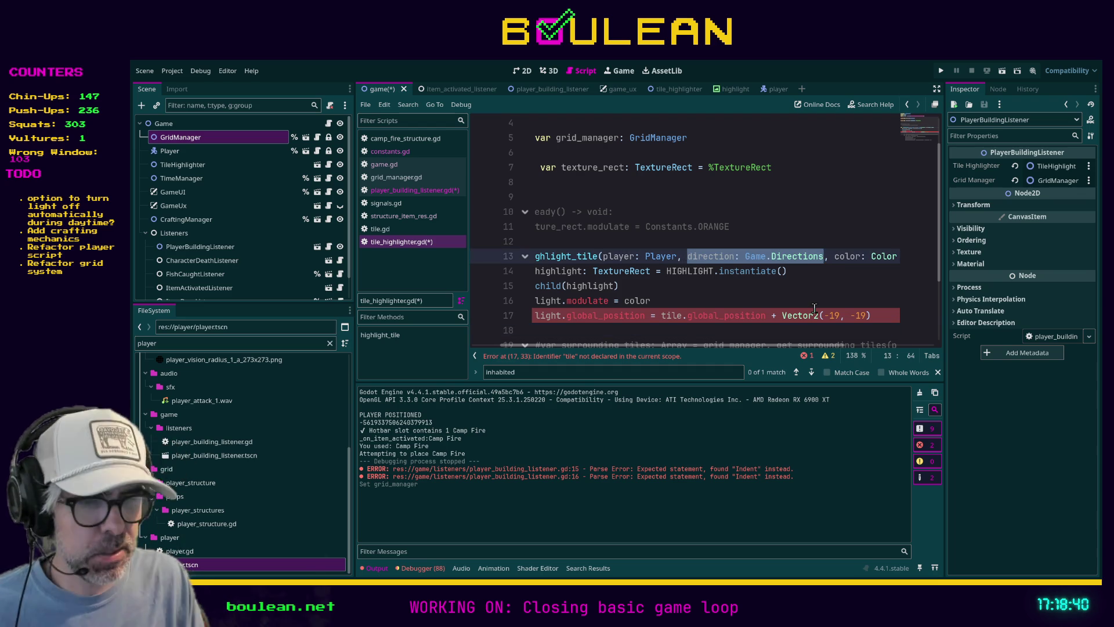
type("tile: Tiles")
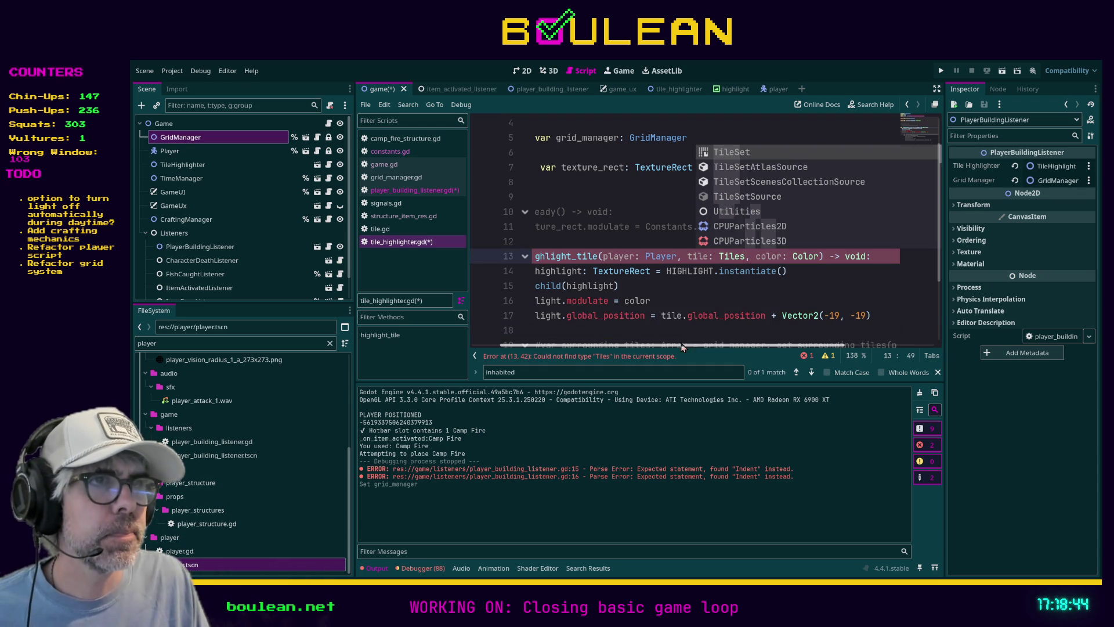
key("BackSpace")
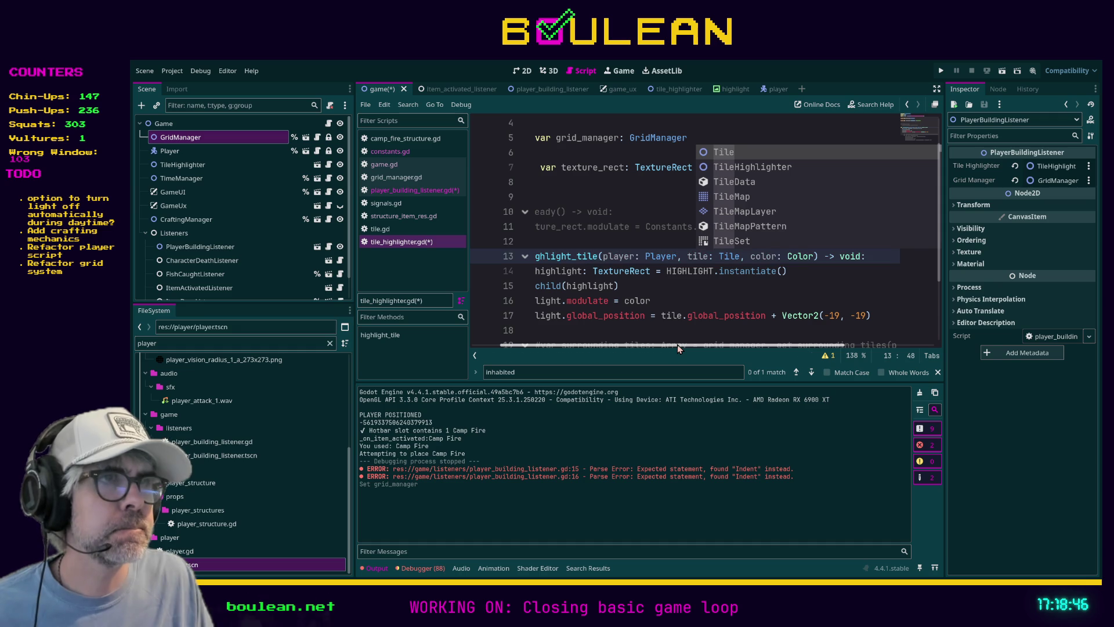
left_click_drag(677, 344, 598, 353)
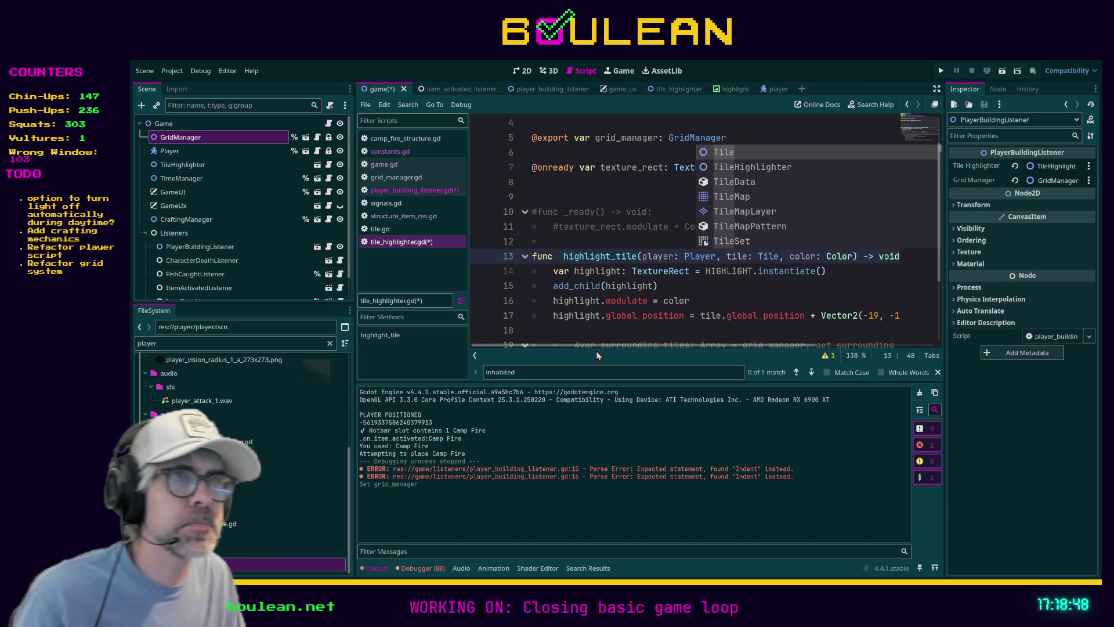
left_click(577, 329)
scroll(573, 332, "down", 2)
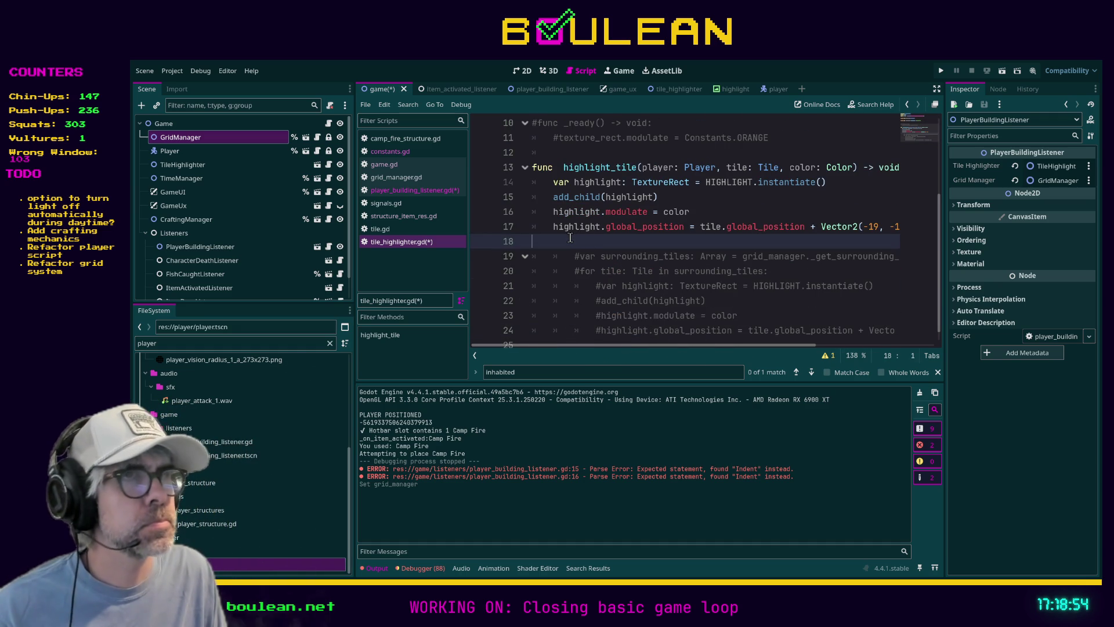
key("ctrl+s")
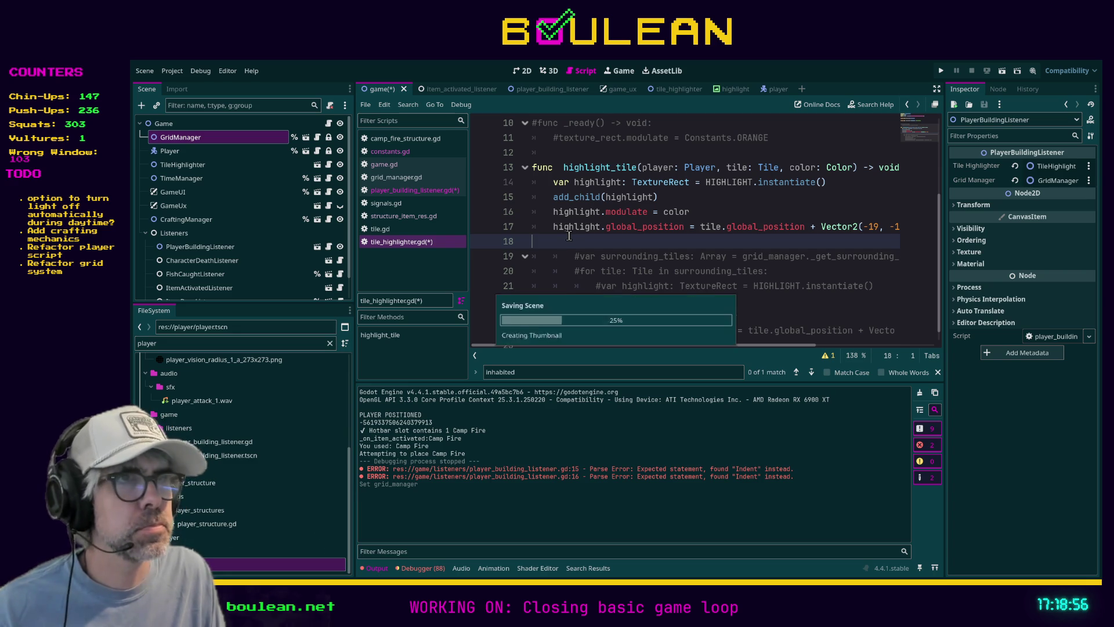
Step: Comment out the highlight lines 17–20 in player_building_listener.gd and start a new loop line
left_click(419, 191)
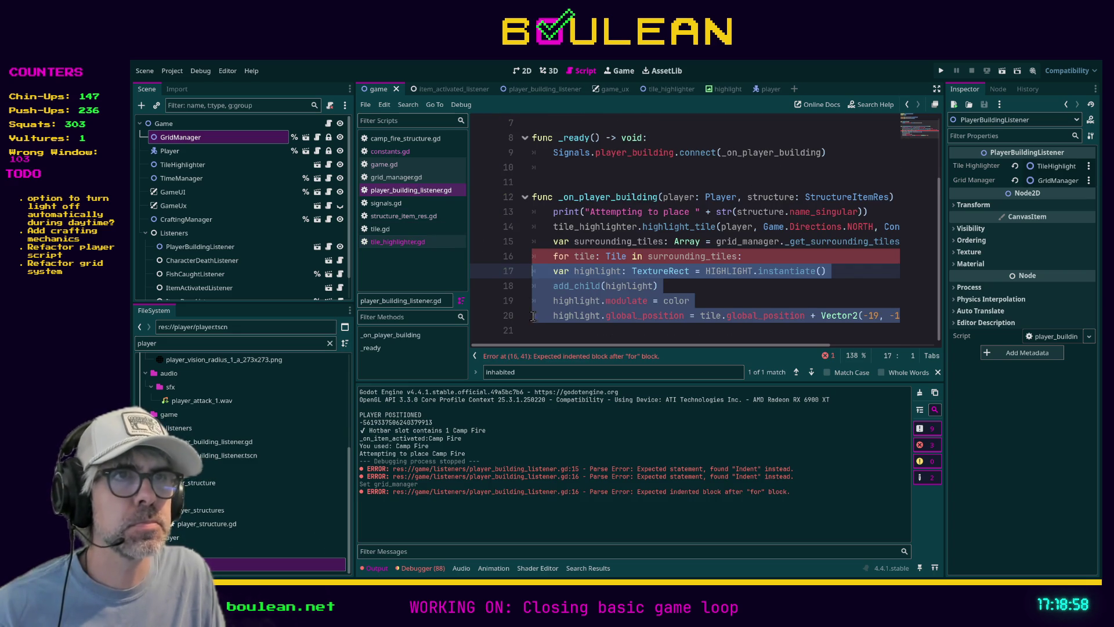
key("ctrl+k")
key("Up")
key("End")
key("Return")
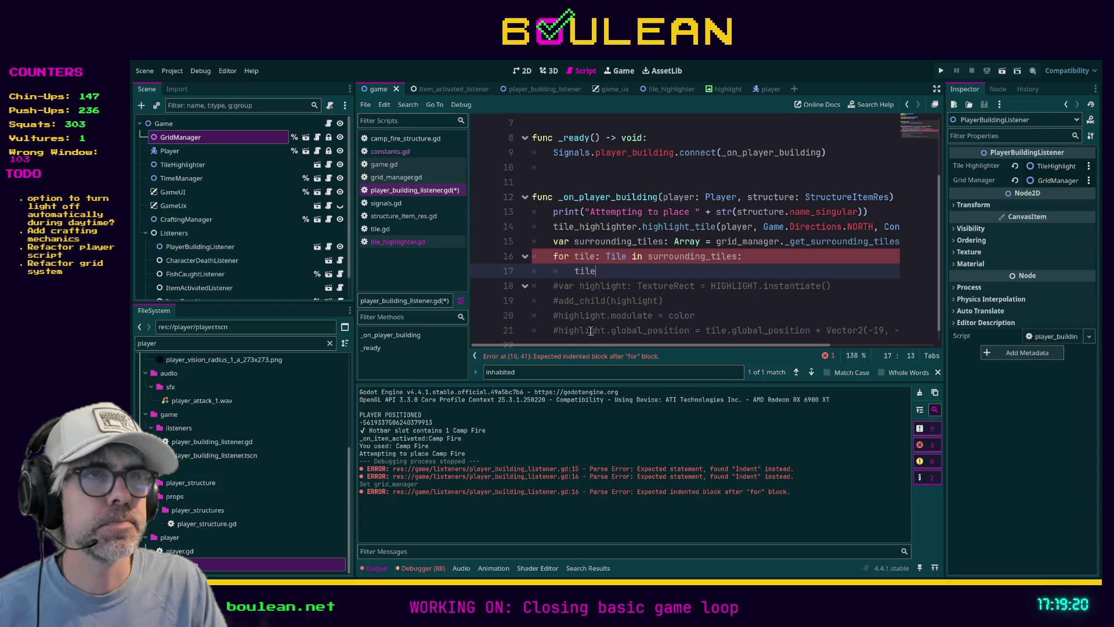
Step: Write tile_highlighter.highlight_tile(player, tile, Constants.RED) inside the loop
type("tile")
key("Down")
key("Return")
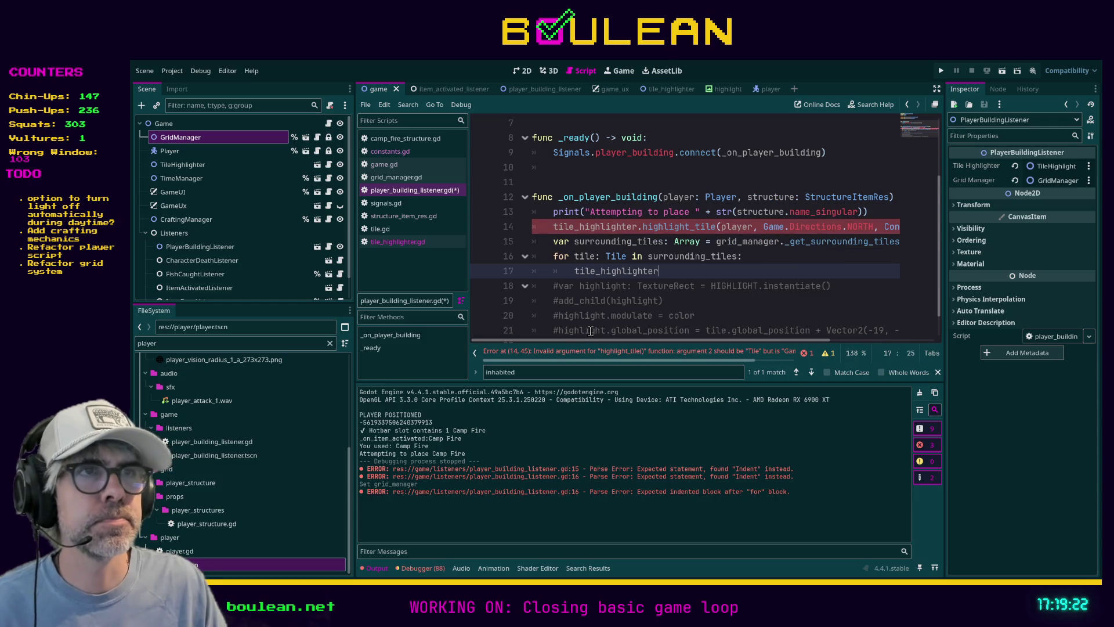
type(".")
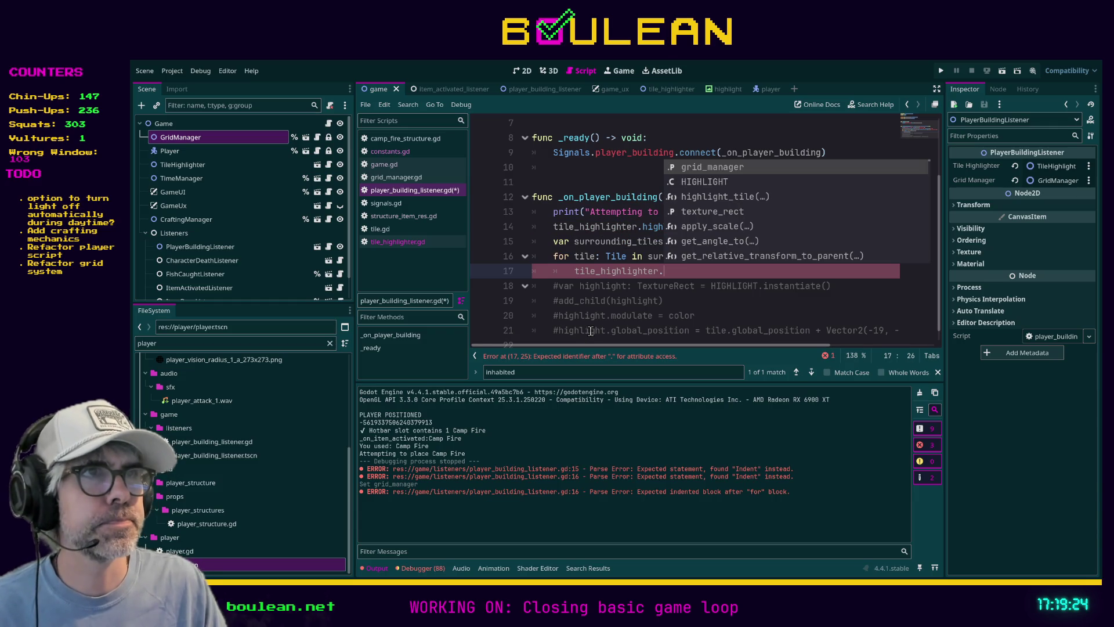
key("Down")
key("Down")
key("Return")
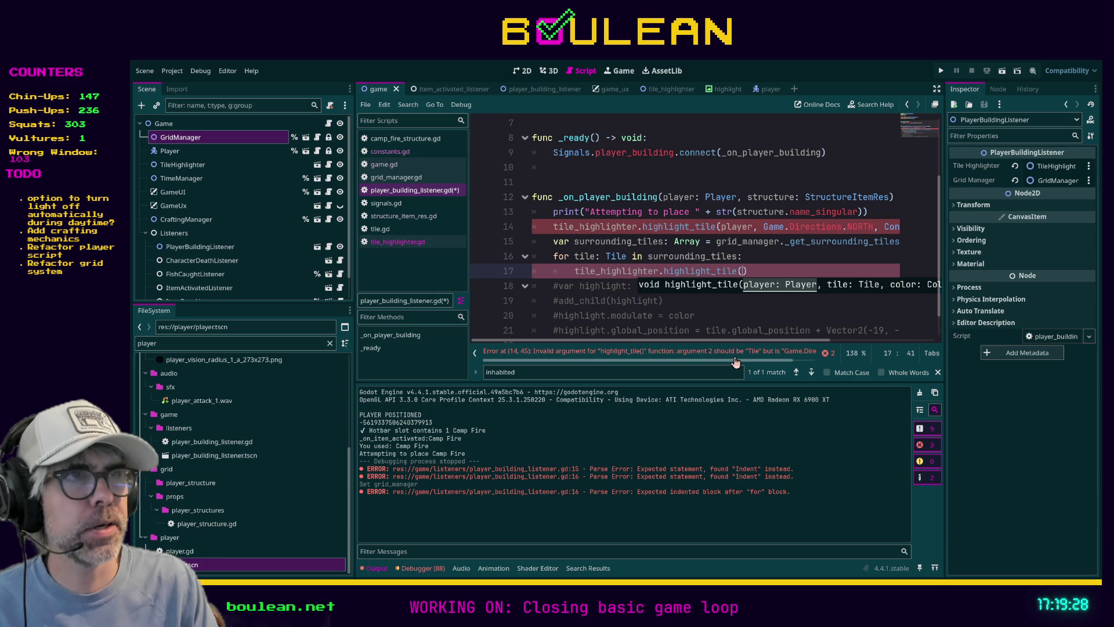
type("player,")
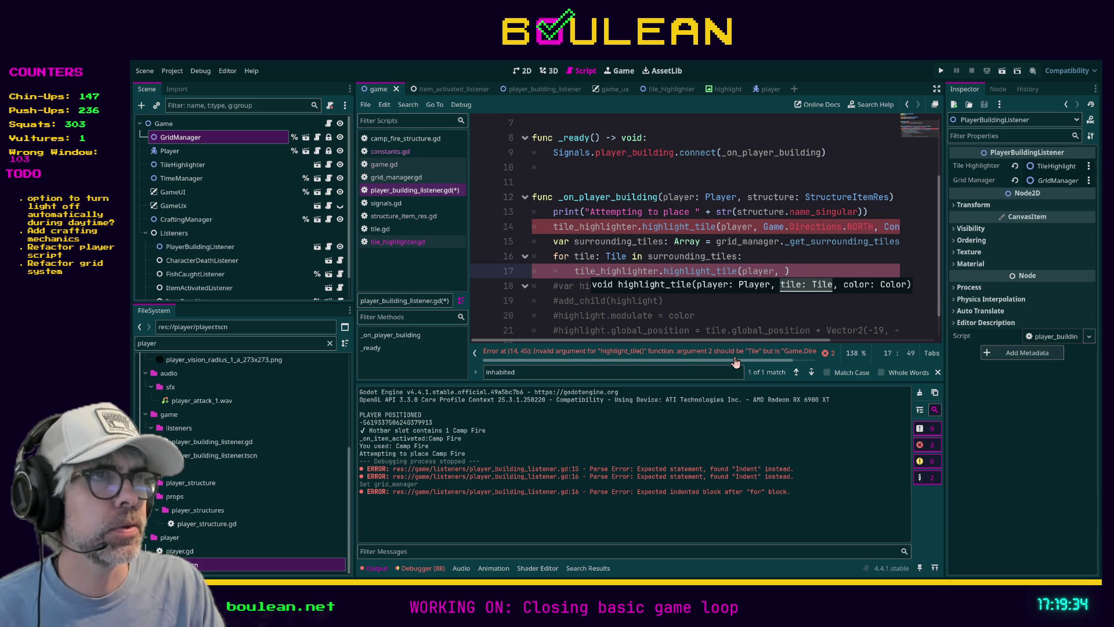
type("tile")
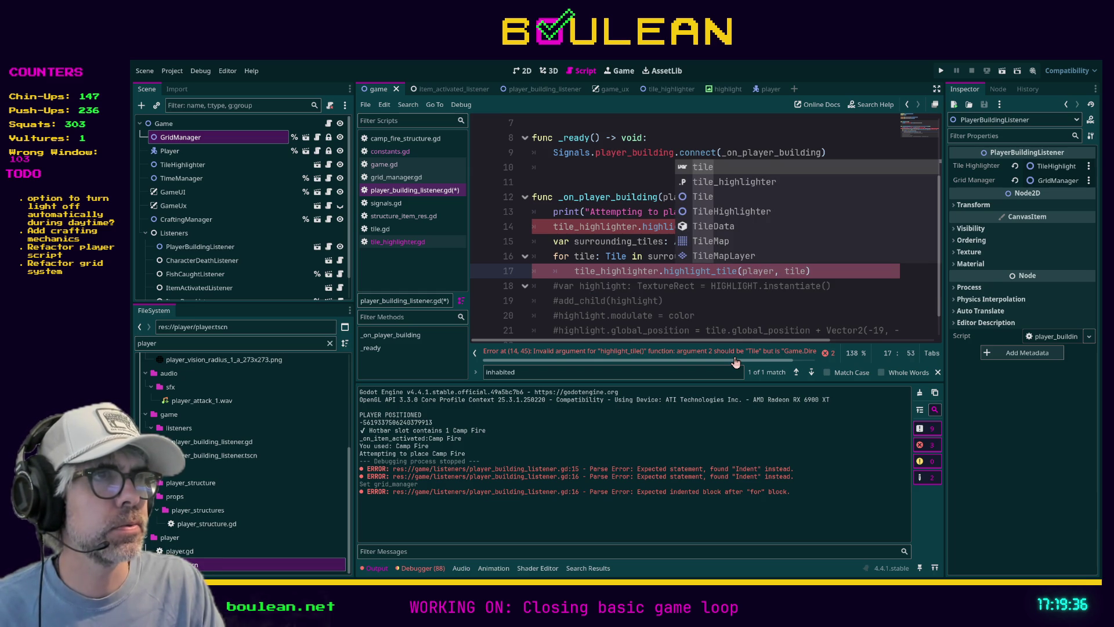
type(", ")
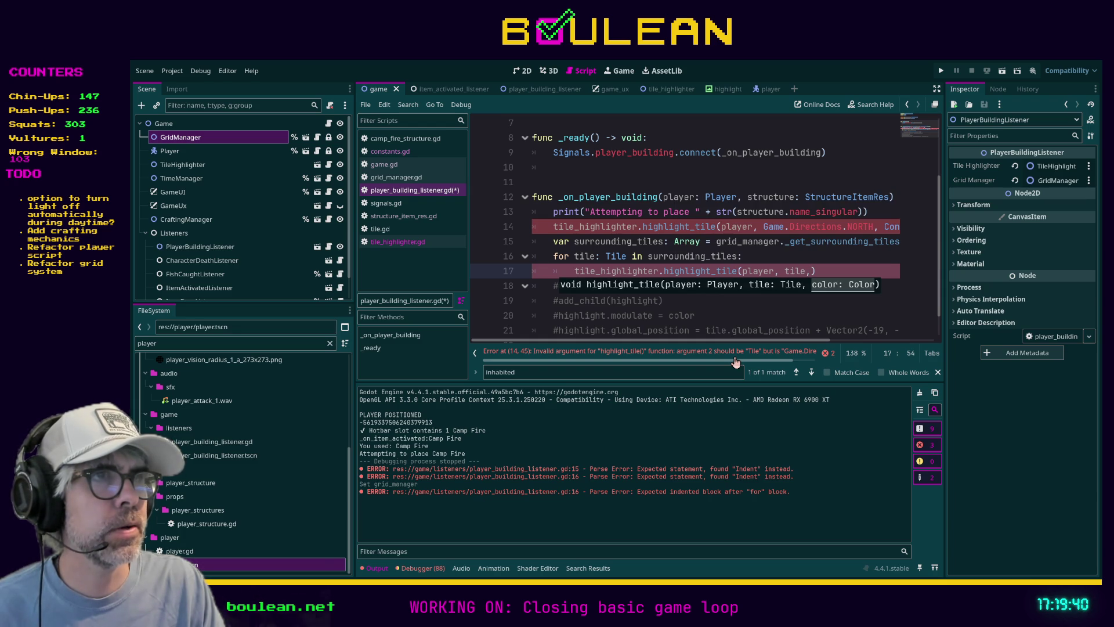
type("Constants.")
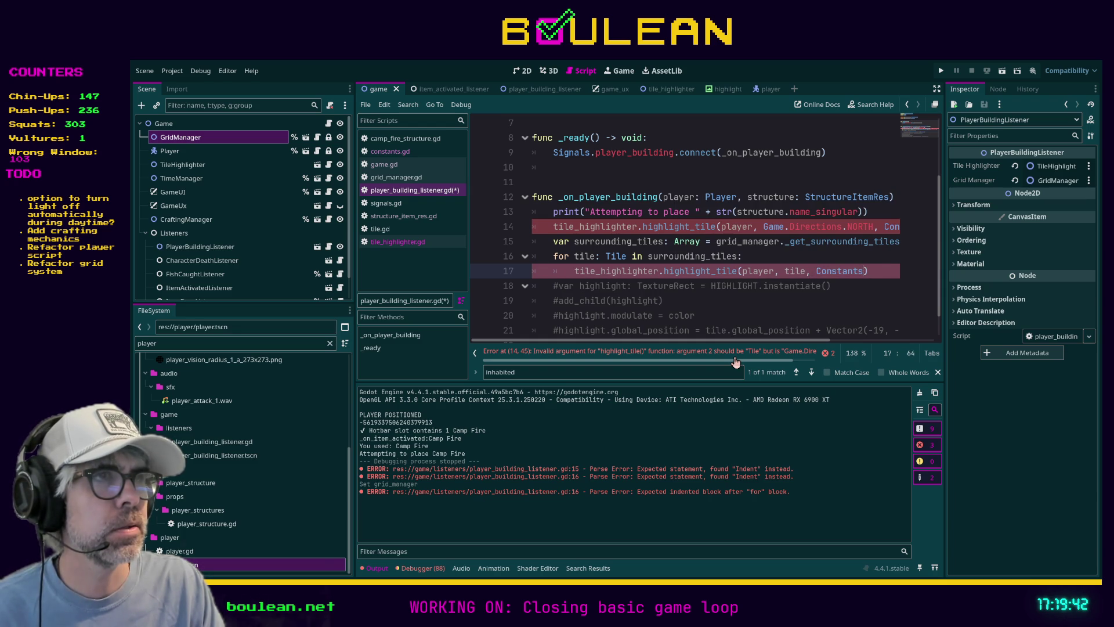
type("G")
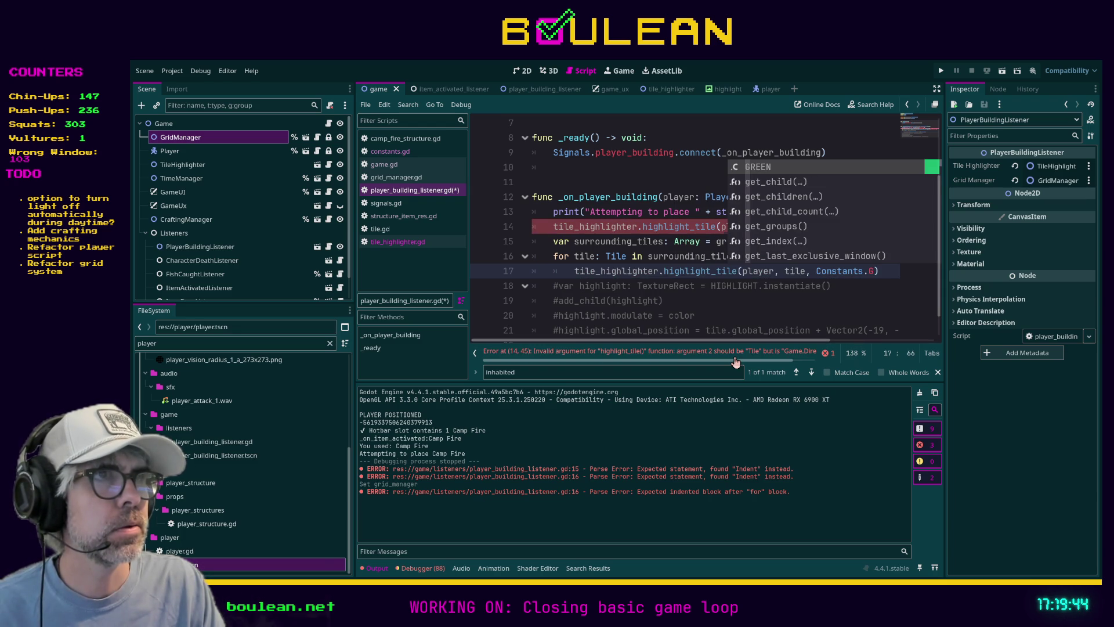
key("BackSpace")
type("R")
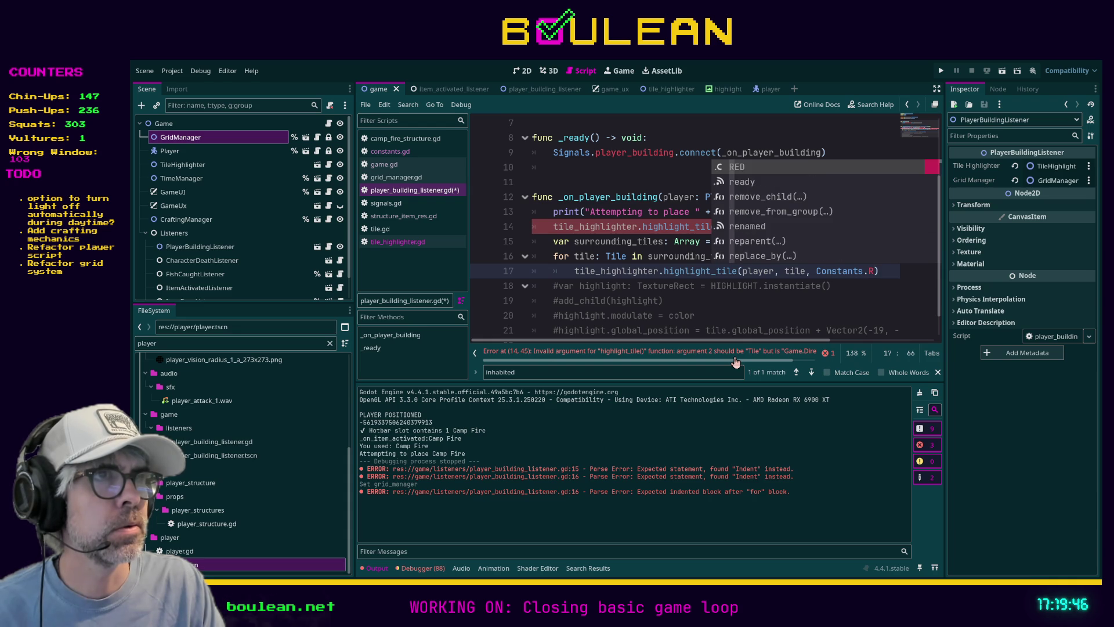
key("Return")
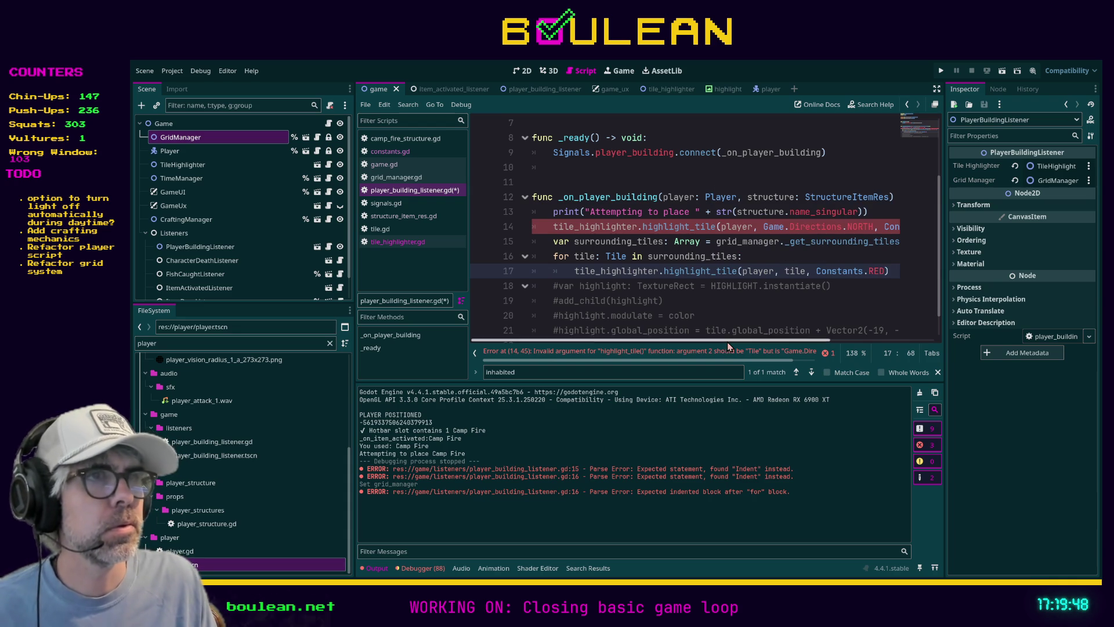
mouse_move(722, 346)
left_mouse_down()
mouse_move(796, 344)
mouse_move(709, 342)
left_mouse_up()
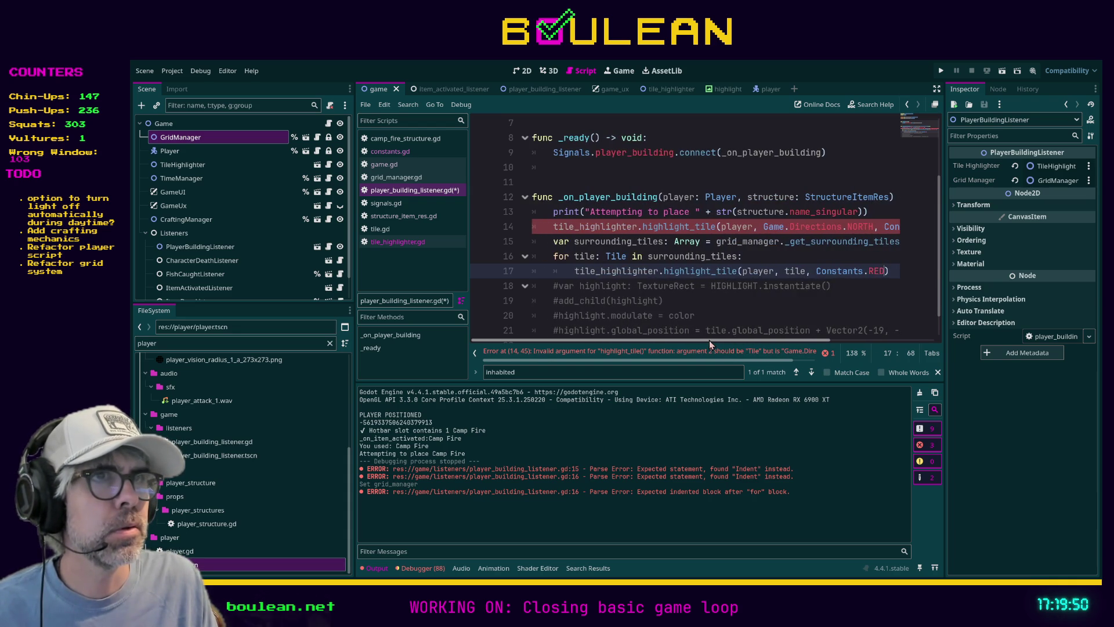
Step: Comment out the old single NORTH highlight call on line 14 and save
left_click(545, 226)
type("#")
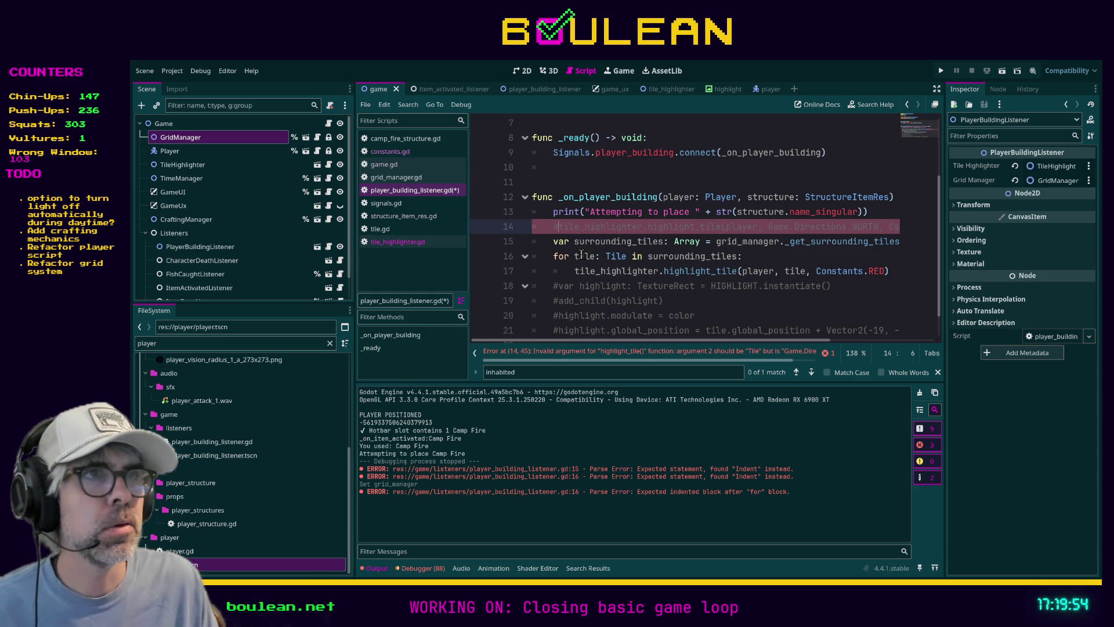
left_click(555, 271)
key("ctrl+s")
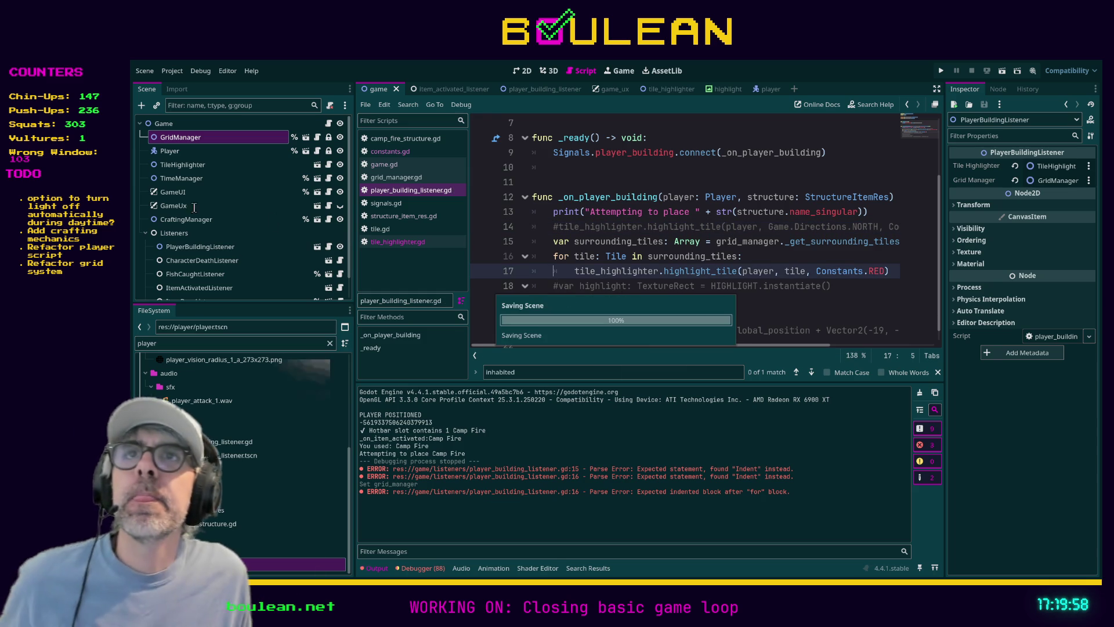
Step: Run the project with F5 to test the surrounding-tile highlights
key("F5")
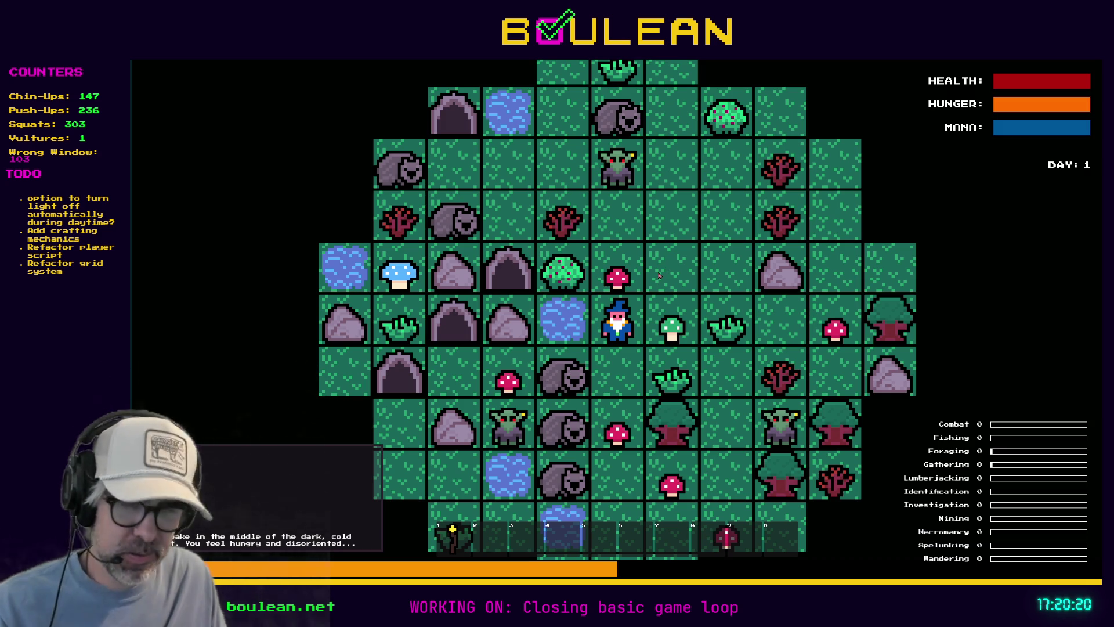
Step: Craft a Camp Fire, start placing it to see red outlines around the wizard, then stop the game
key("c")
left_click(635, 244)
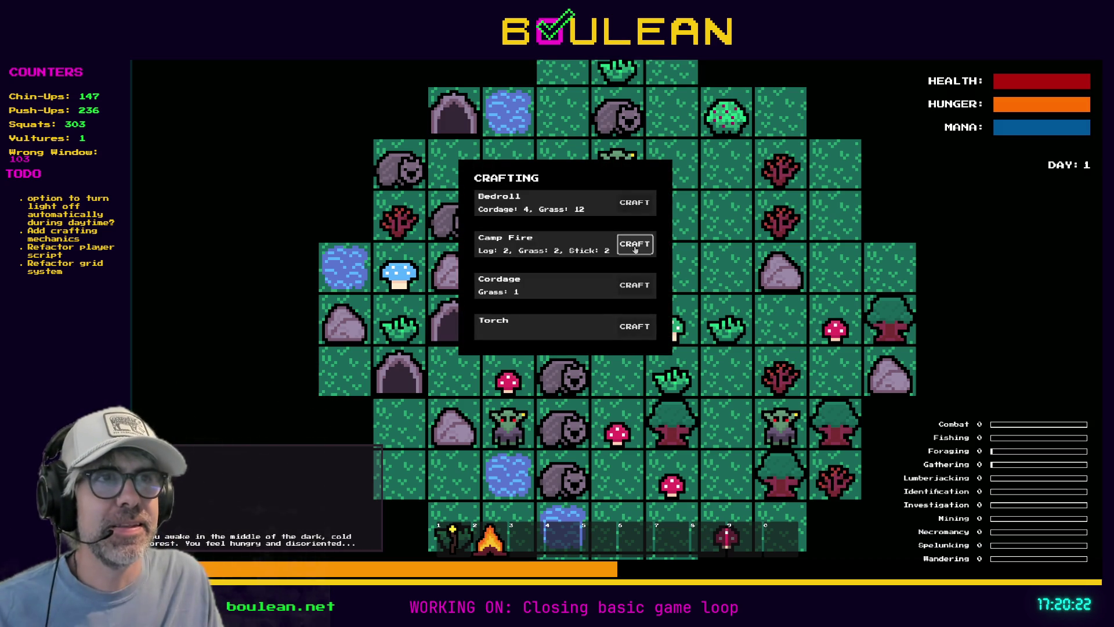
key("c")
key("2")
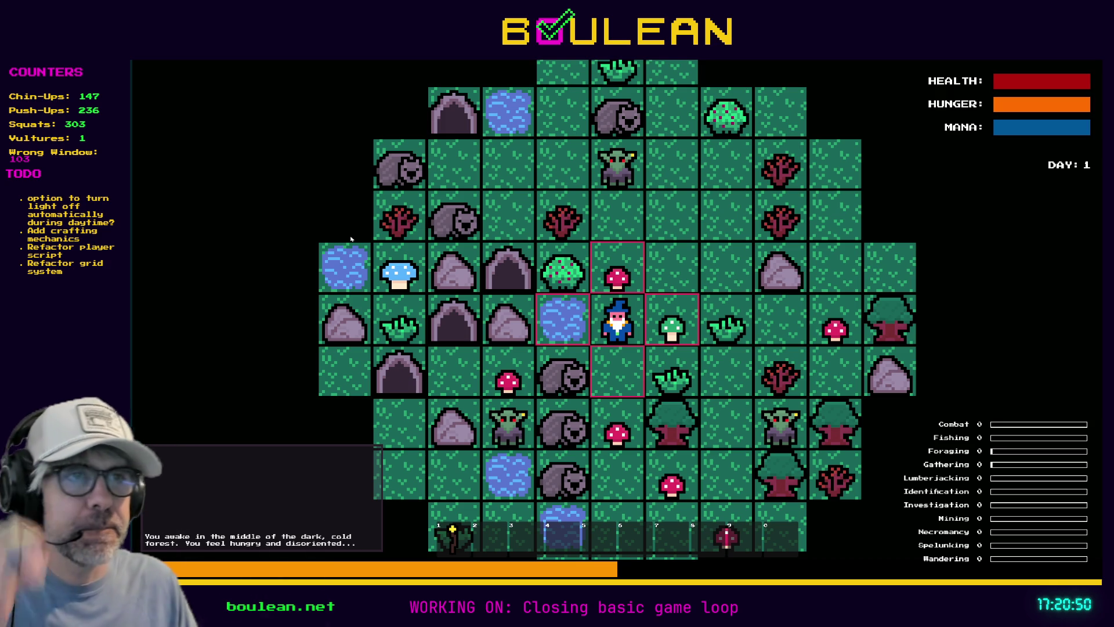
scroll(653, 313, "up", 2)
scroll(654, 312, "up", 1)
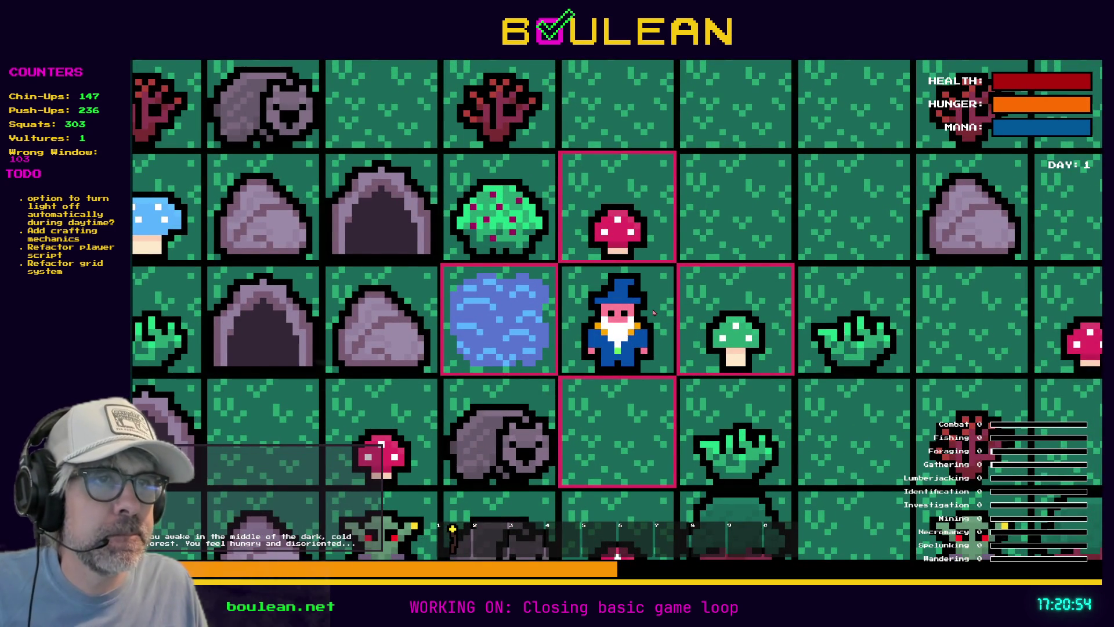
scroll(653, 312, "down", 1)
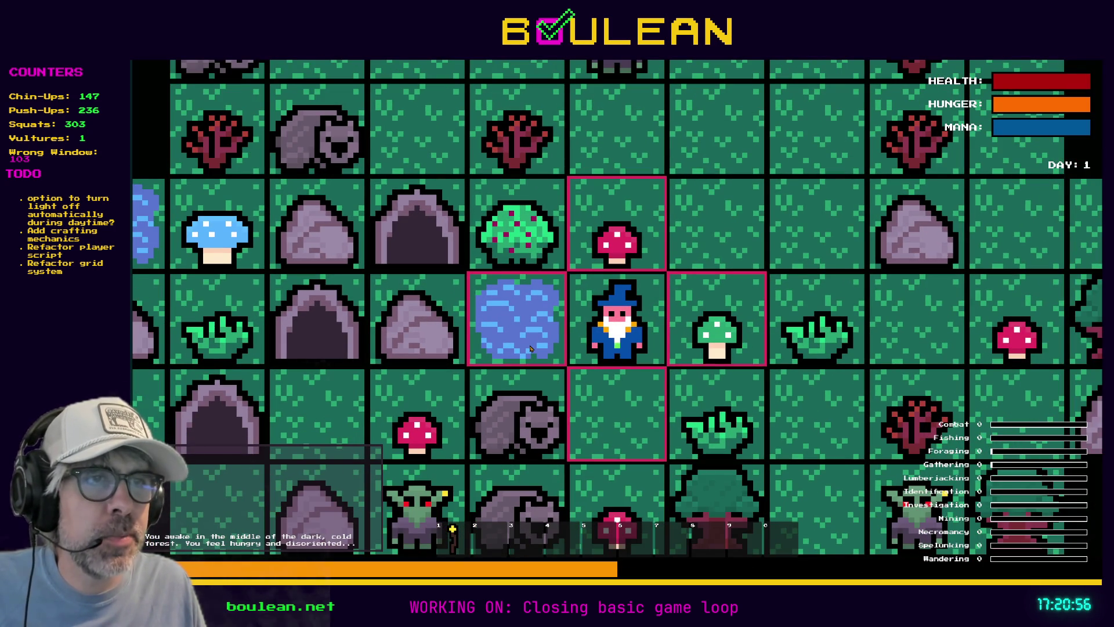
scroll(530, 349, "down", 1)
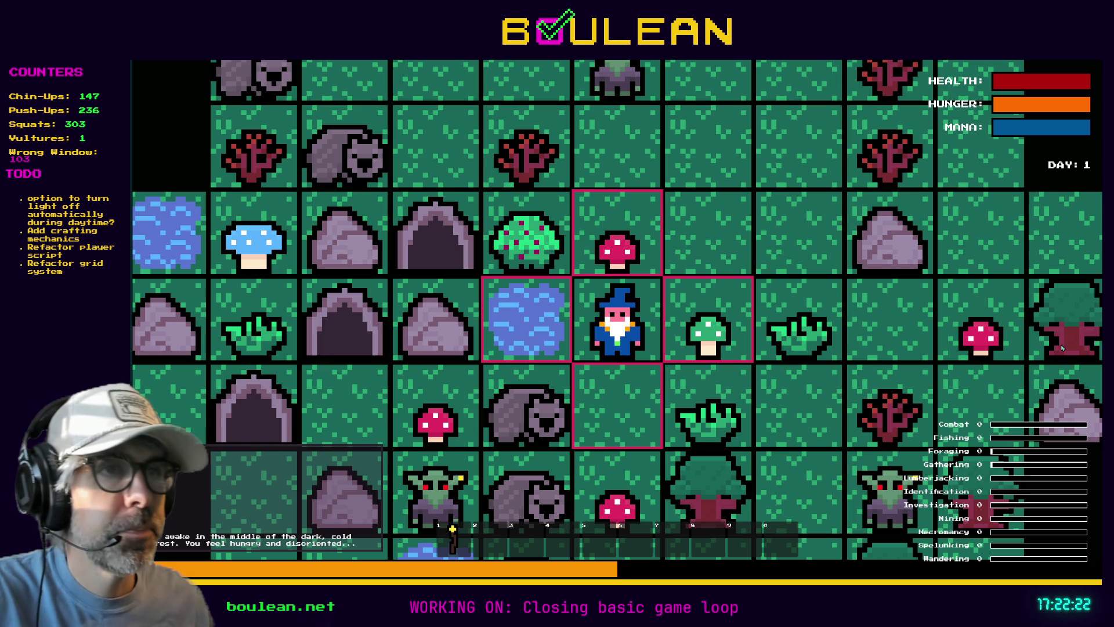
key("F8")
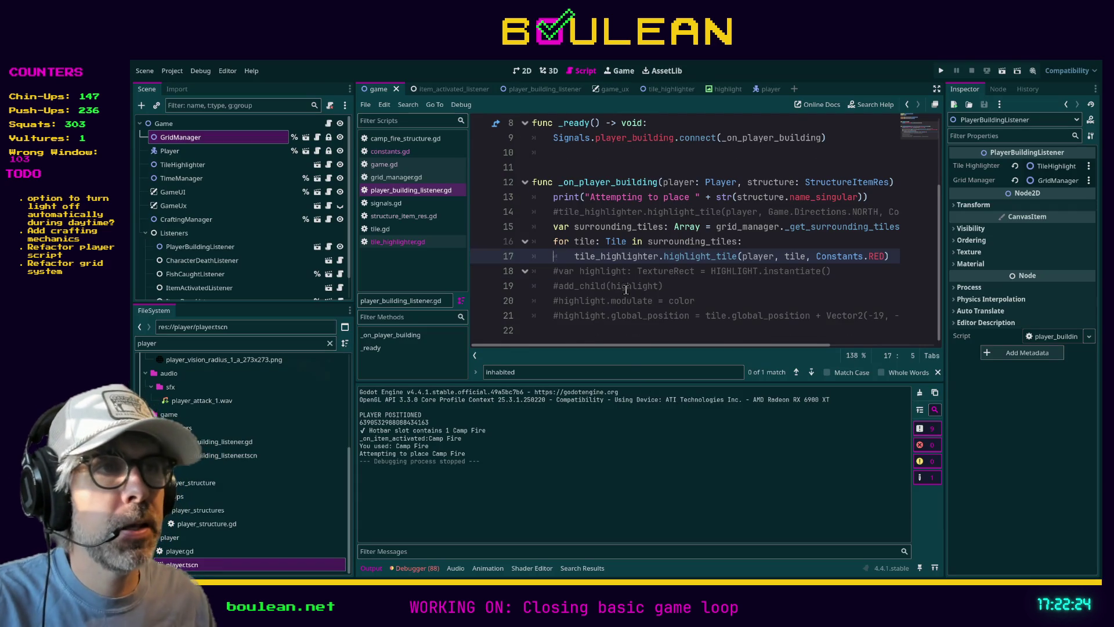
Step: Remove the 'player: Player' parameter from highlight_tile in tile_highlighter.gd and save
left_click(396, 243)
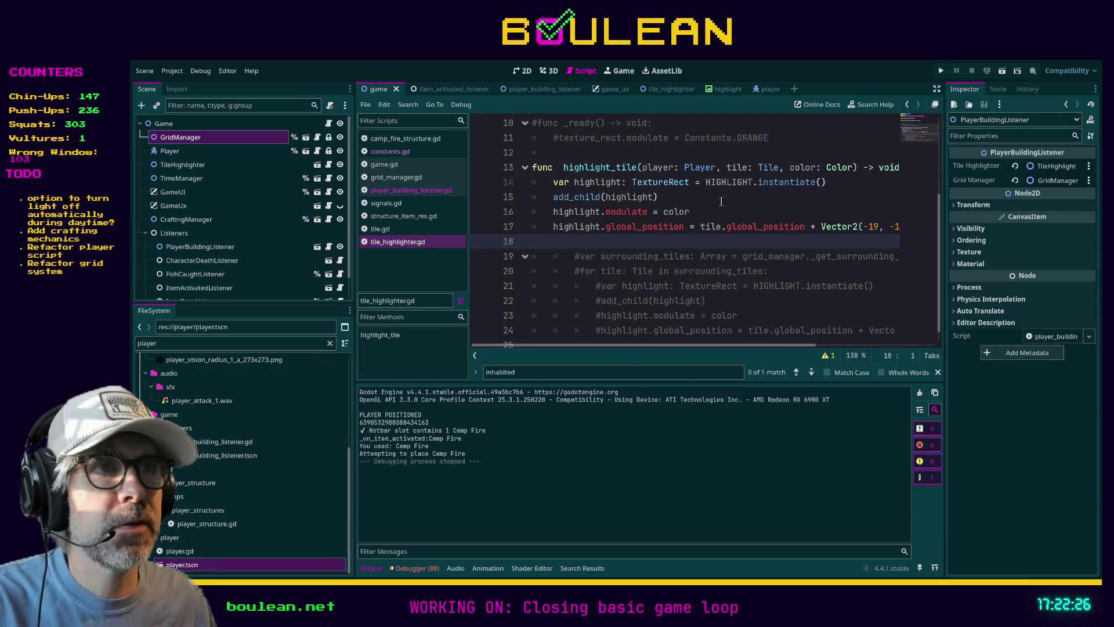
scroll(723, 200, "up", 1)
scroll(725, 195, "down", 1)
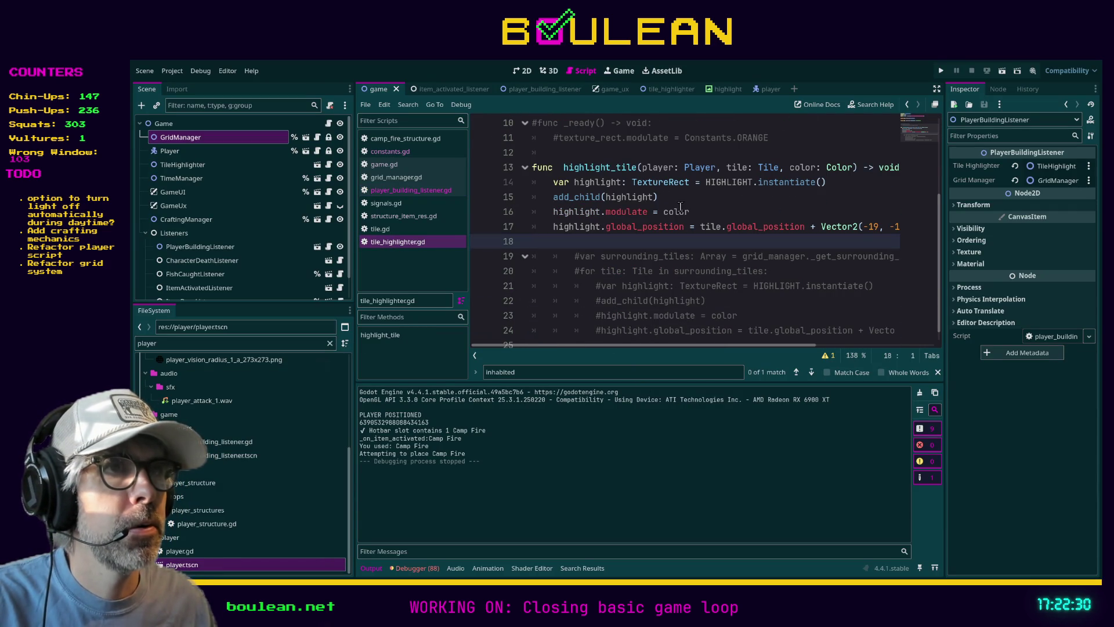
left_click_drag(726, 170, 646, 172)
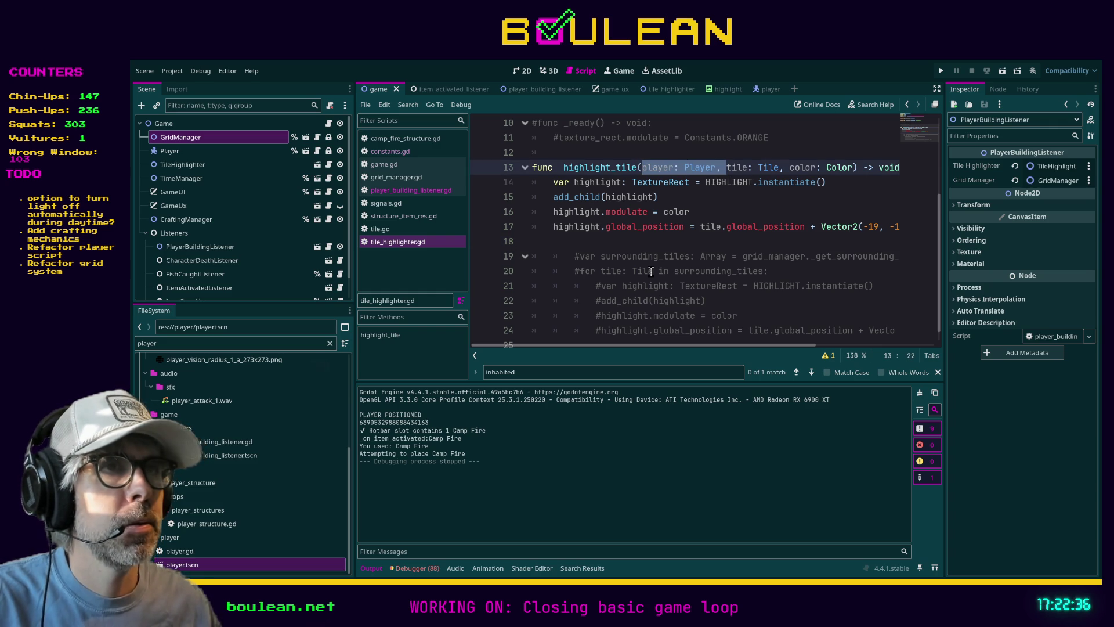
key("BackSpace")
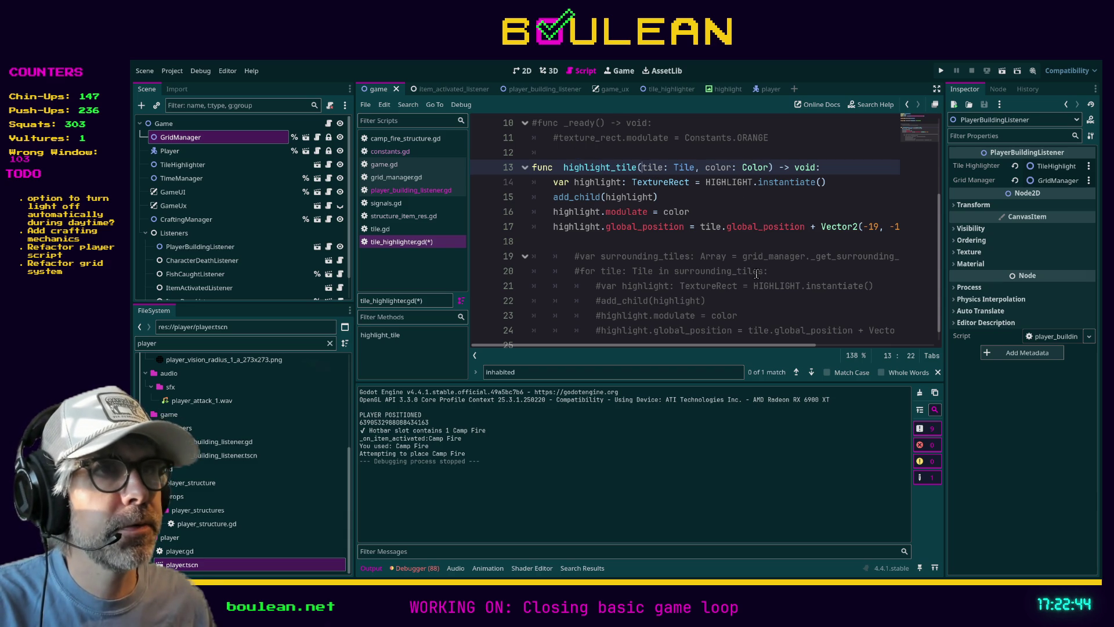
left_click(690, 239)
key("ctrl+s")
Step: Drop the player argument from the listener's call, change RED to ORANGE, and save
key("alt+Left")
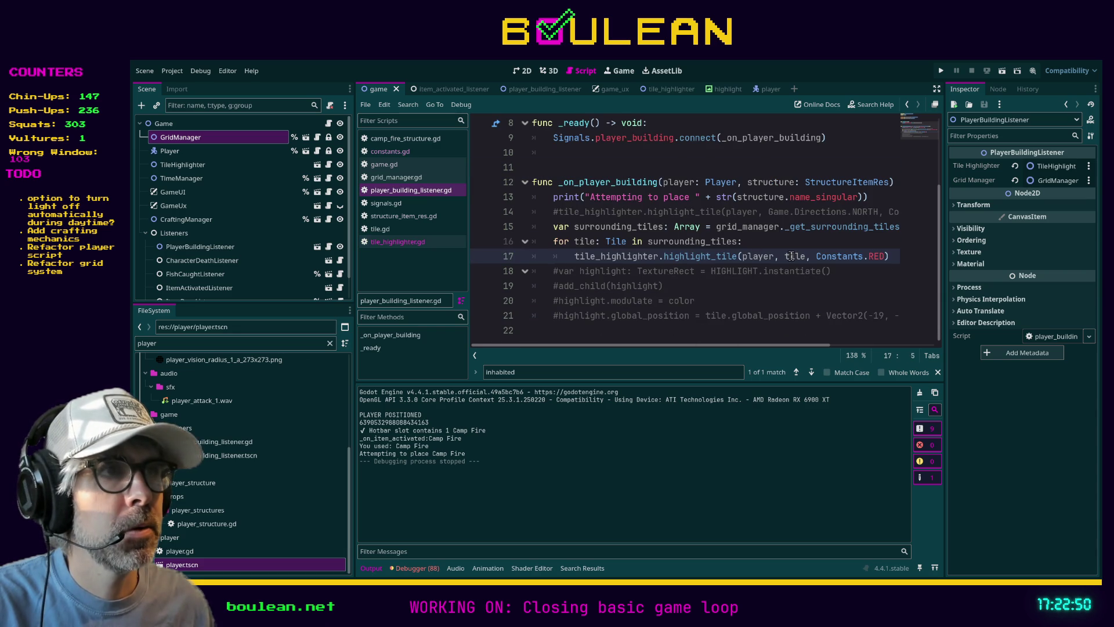
left_click_drag(785, 256, 743, 256)
key("BackSpace")
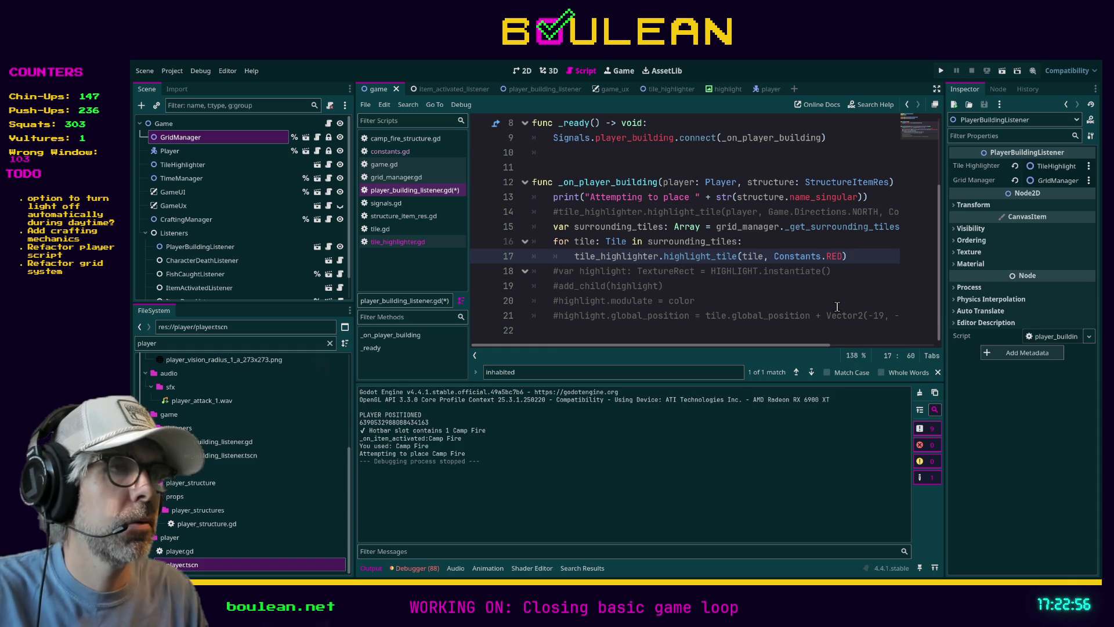
type("ORANGE")
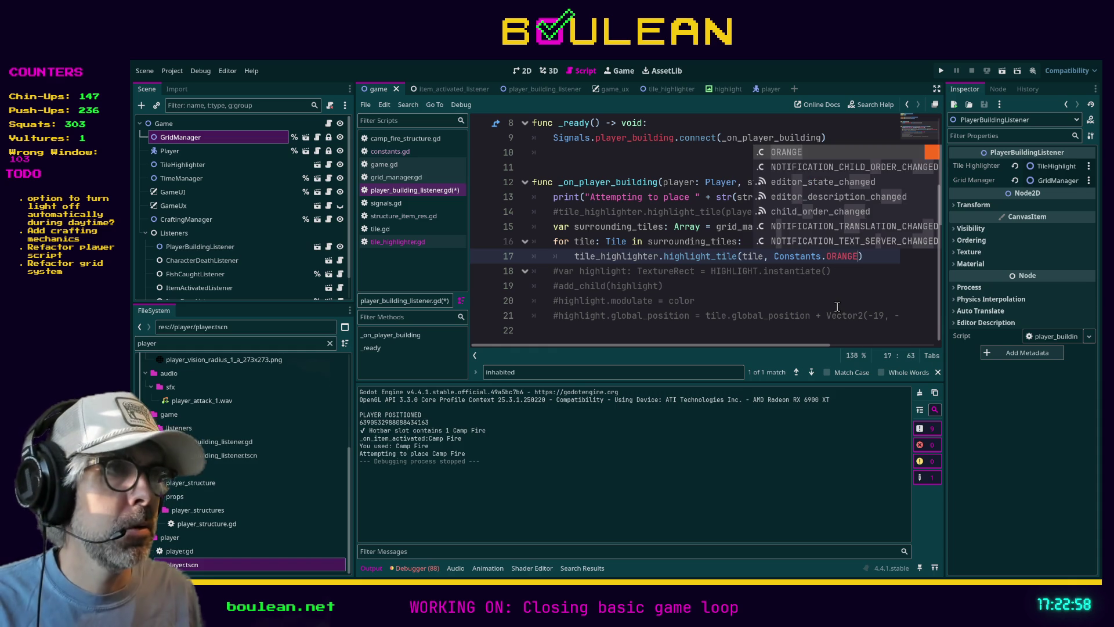
key("ctrl+s")
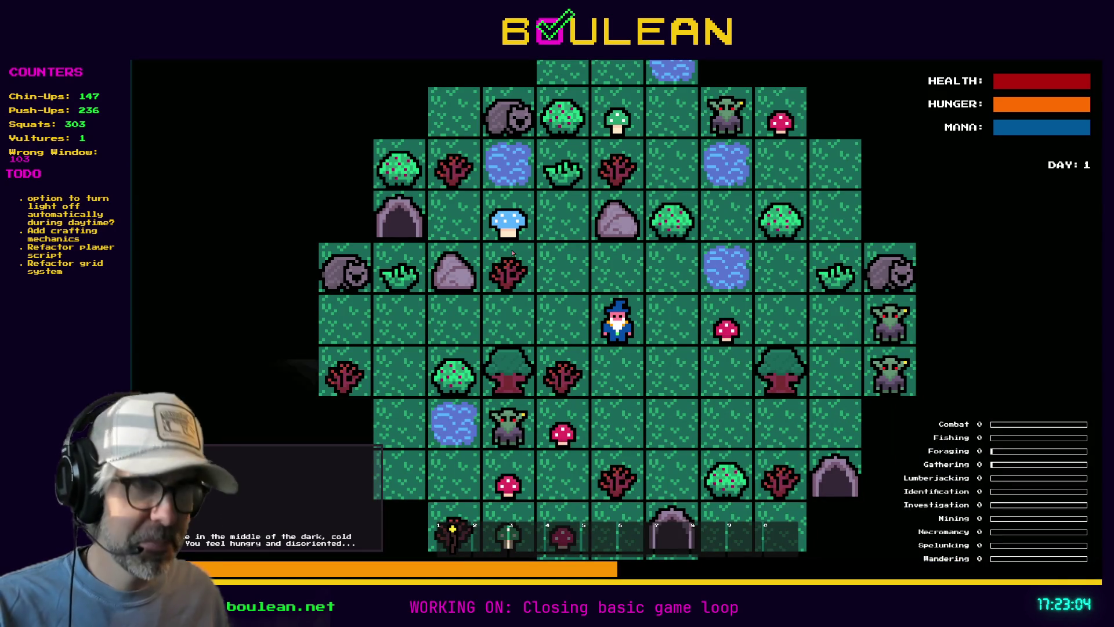
Step: Craft a Camp Fire via the debug panel, place it to check orange outlines, then stop the game
key("grave")
key("c")
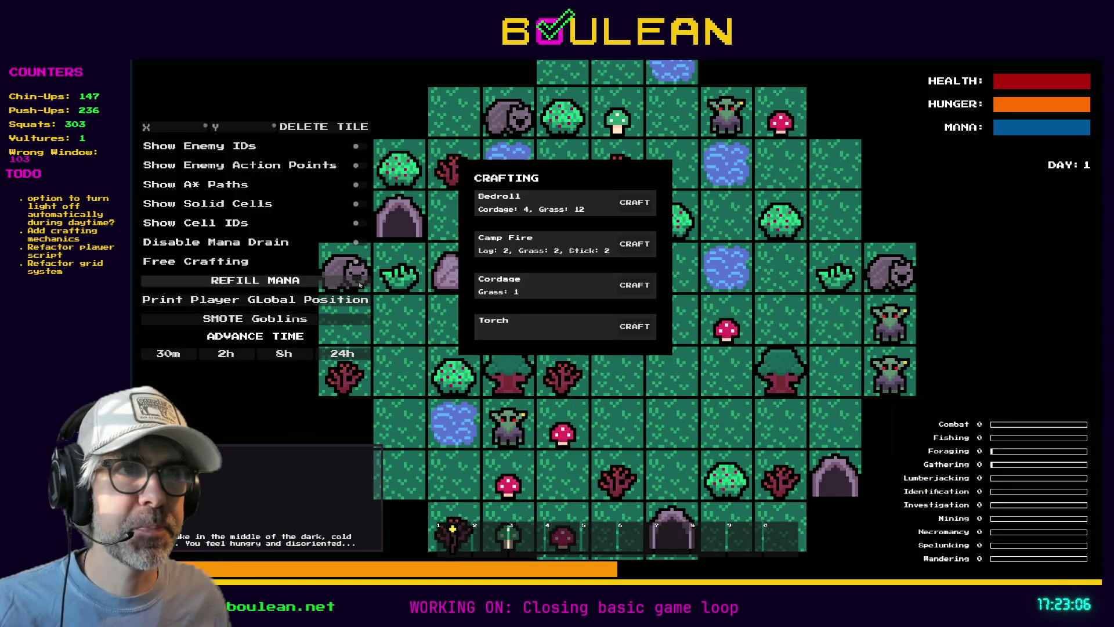
left_click(640, 247)
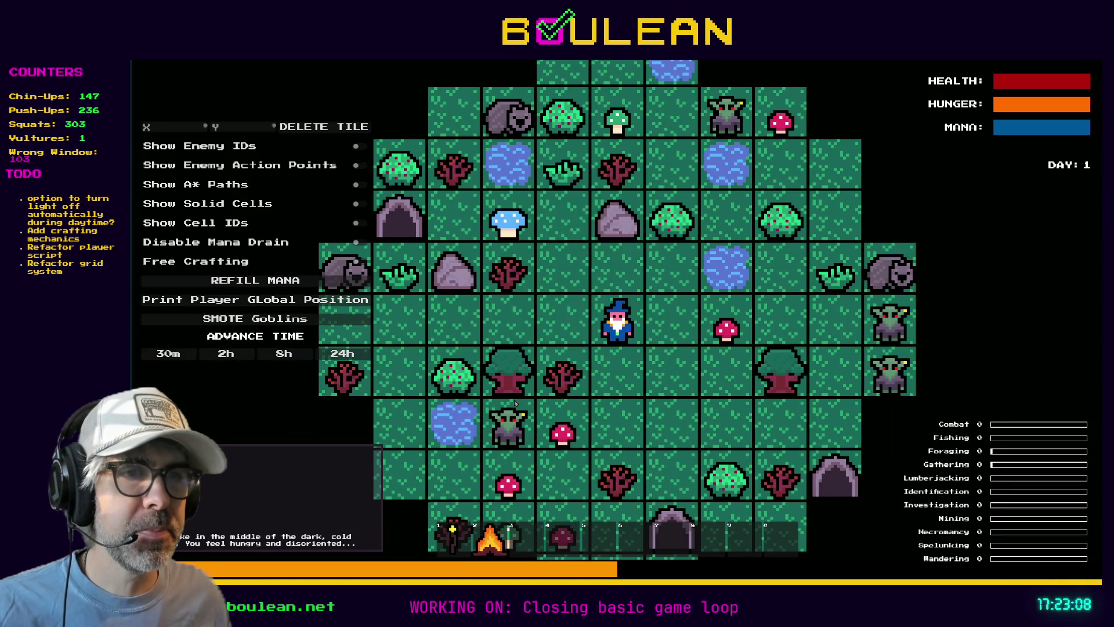
key("2")
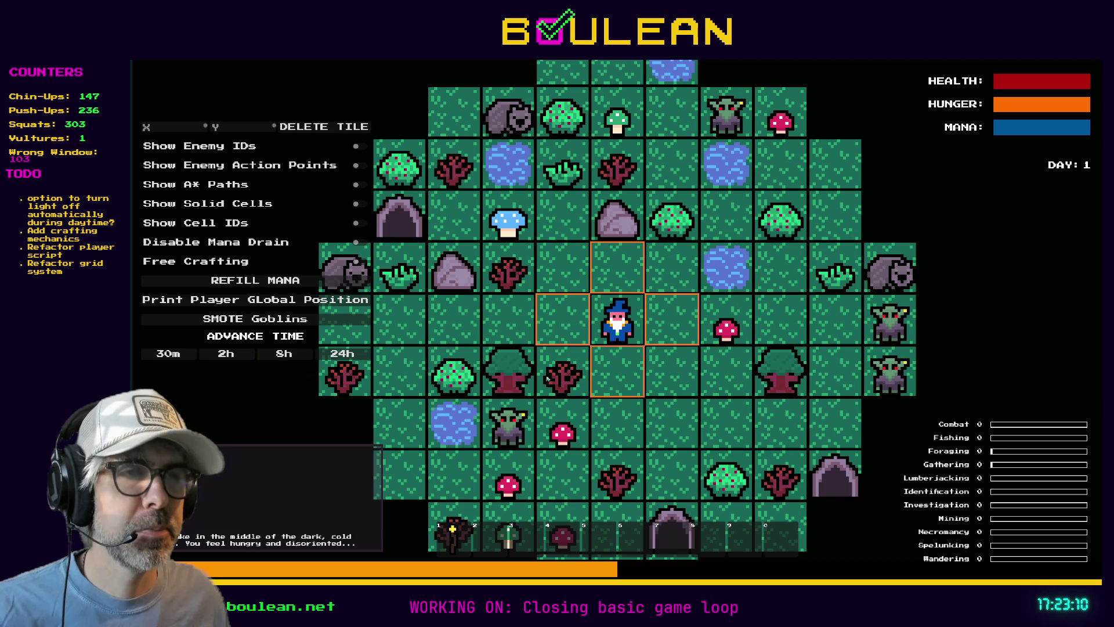
key("F8")
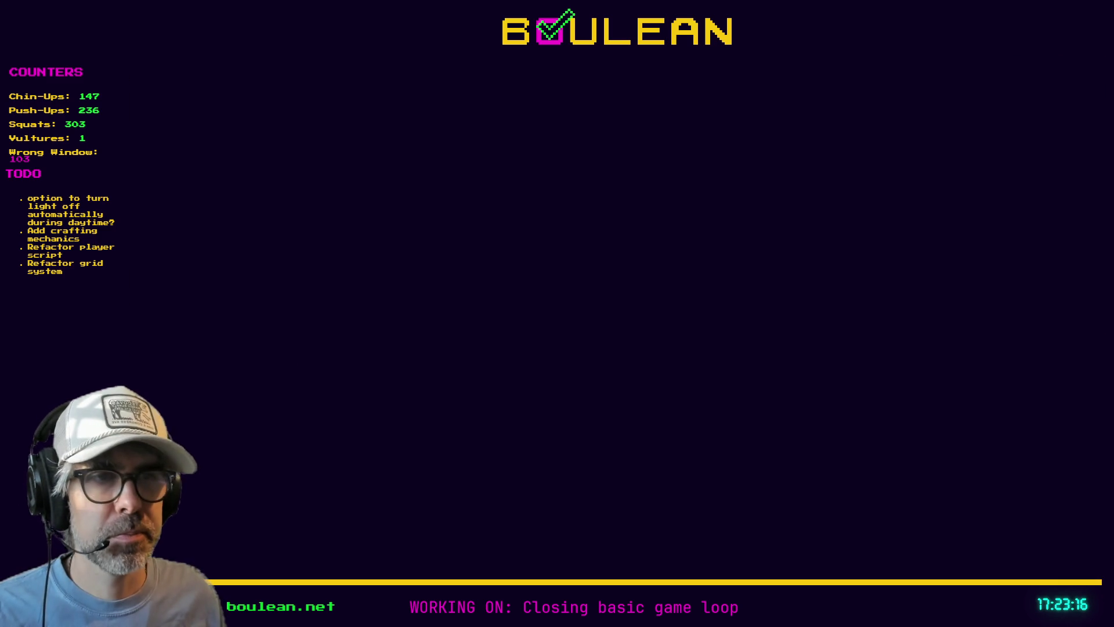
Step: Open a new Firefox tab and load the pasted Twitch clip URL, retrying once
key("alt+Tab")
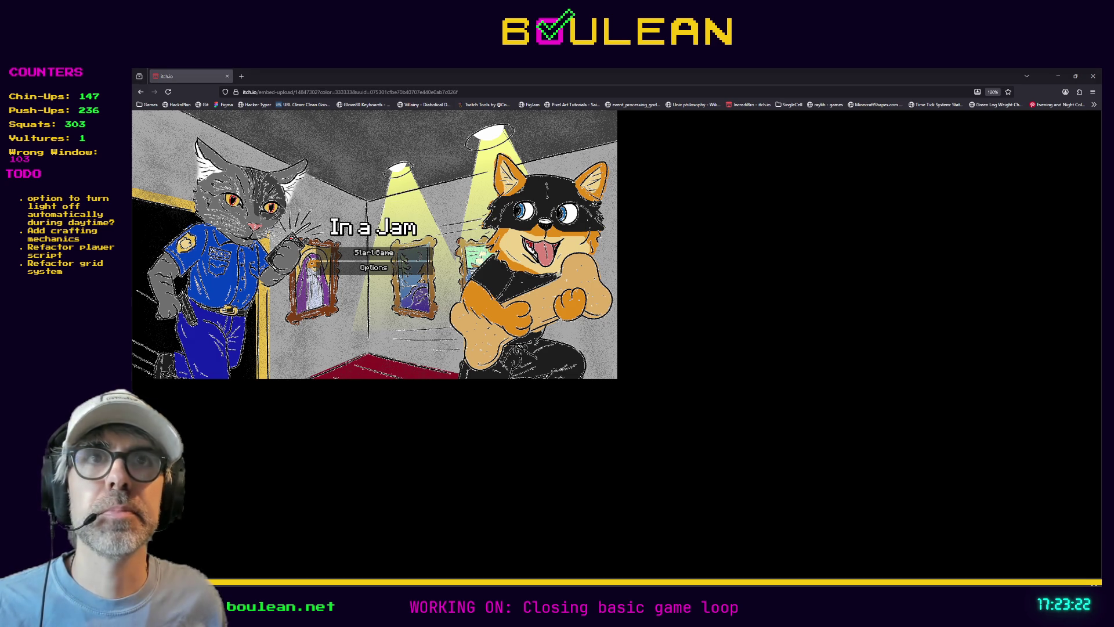
left_click(241, 76)
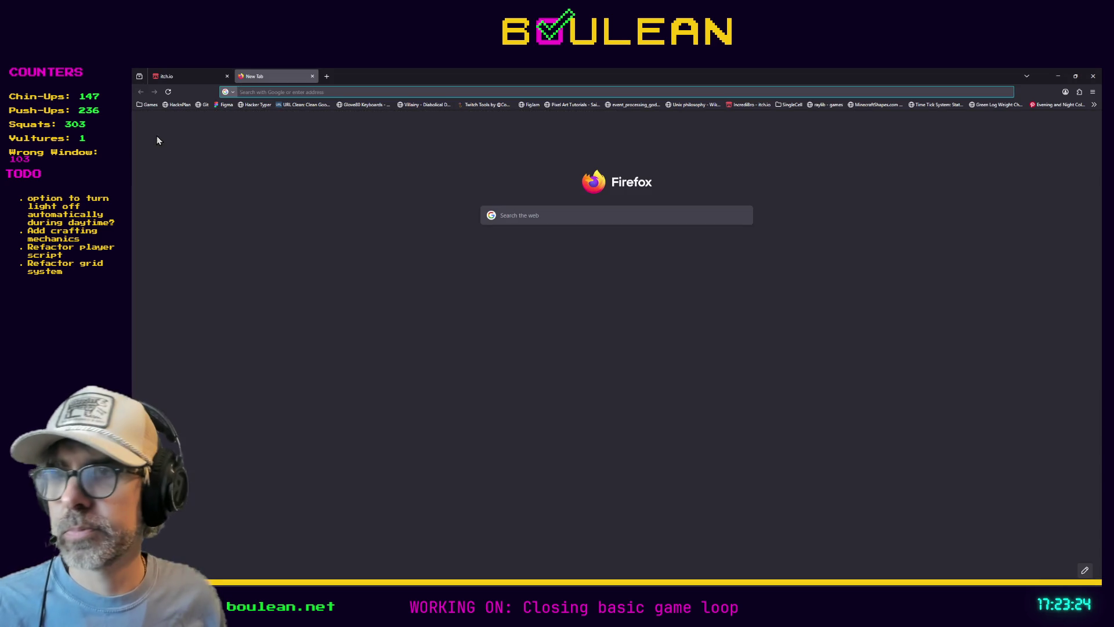
key("ctrl+v")
key("Return")
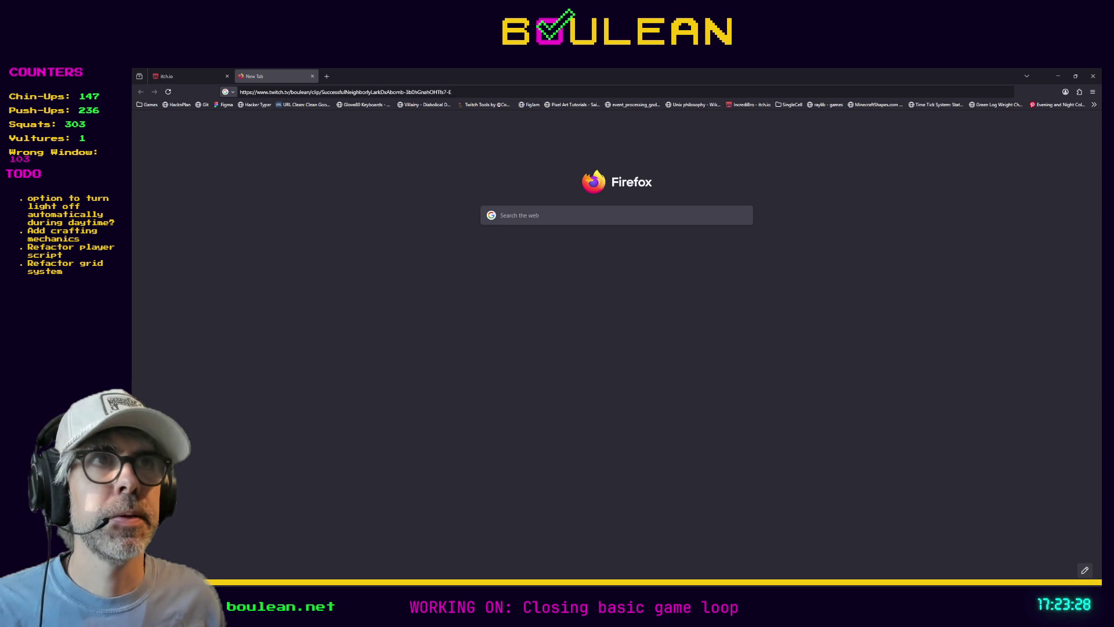
left_click(542, 93)
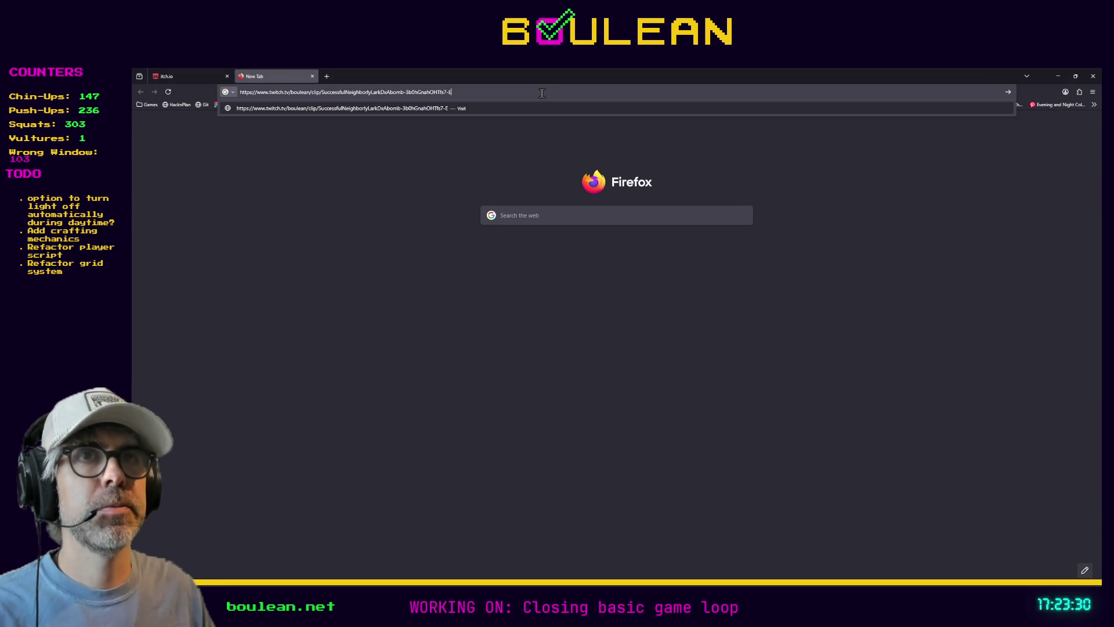
key("Return")
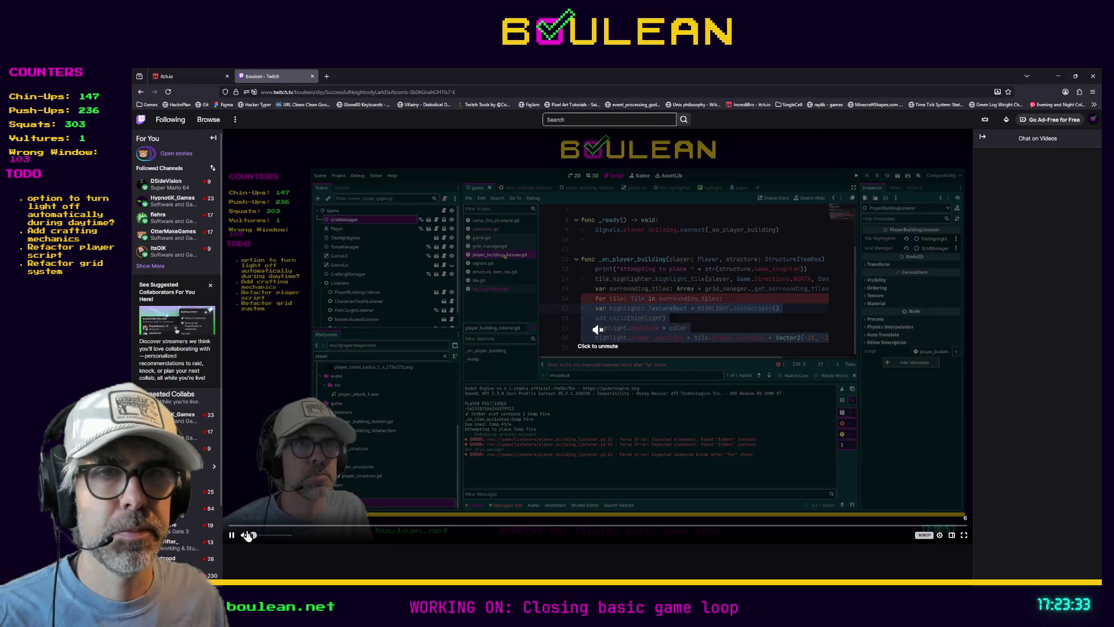
Step: Unmute the Twitch clip and dismiss its share-this-clip popup
left_click(246, 535)
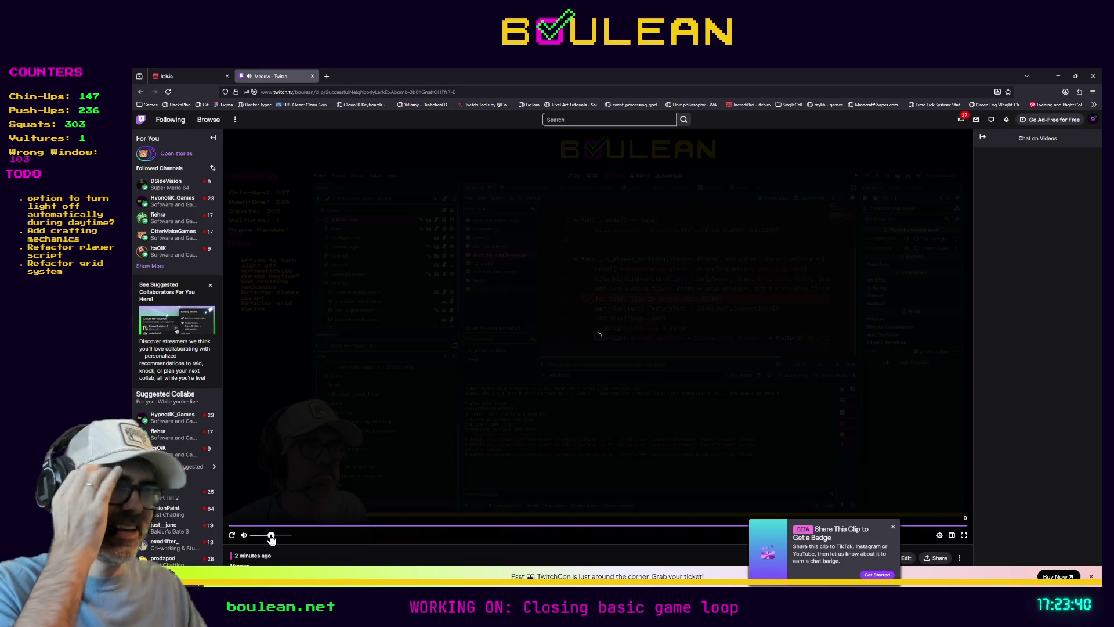
left_click(893, 527)
scroll(893, 531, "down", 5)
scroll(439, 549, "up", 5)
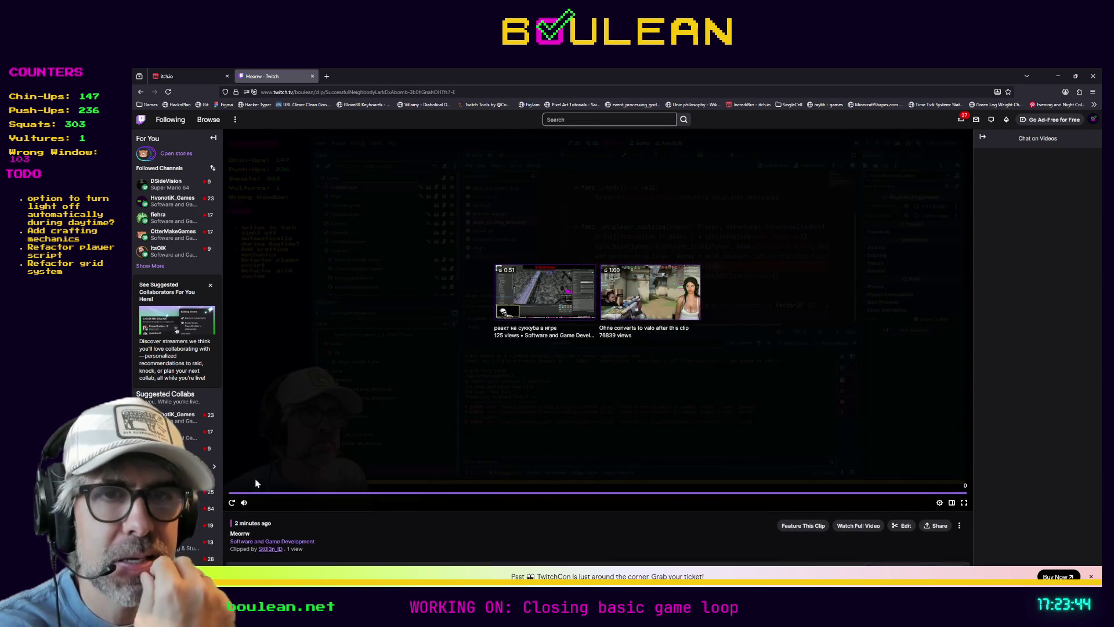
Step: Replay the clip twice, then return to player_building_listener.gd in Godot
left_click(231, 503)
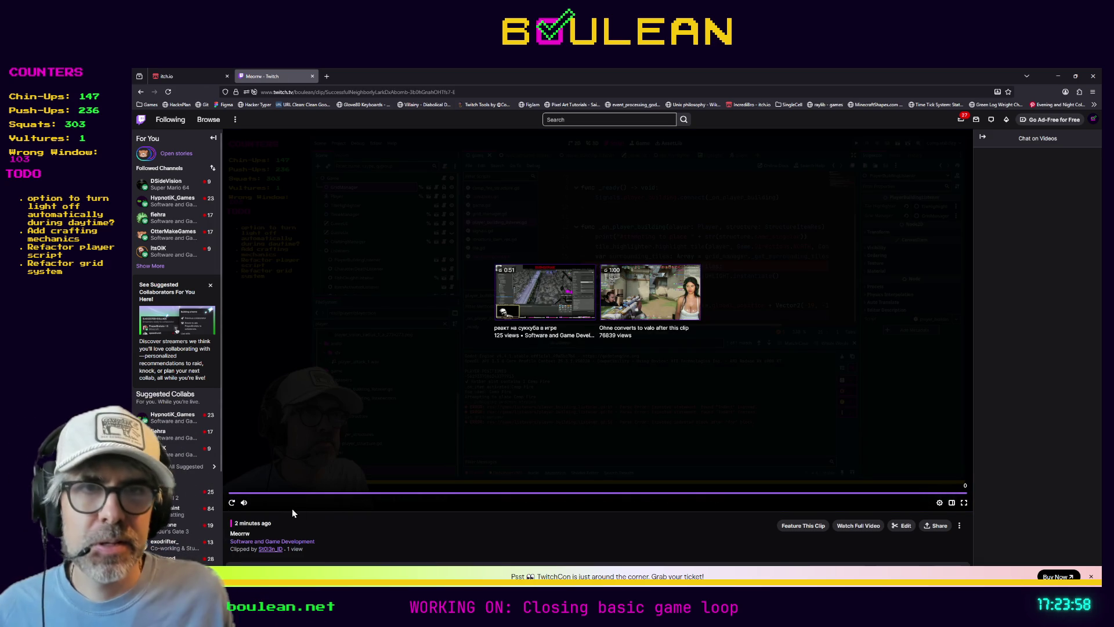
left_click(231, 502)
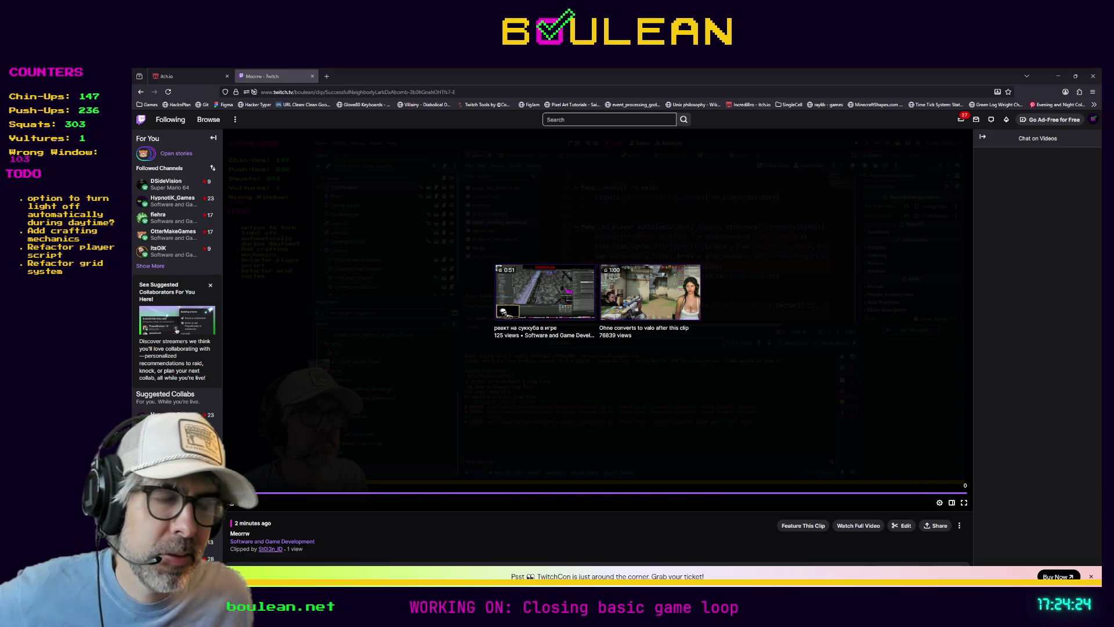
key("alt+Tab")
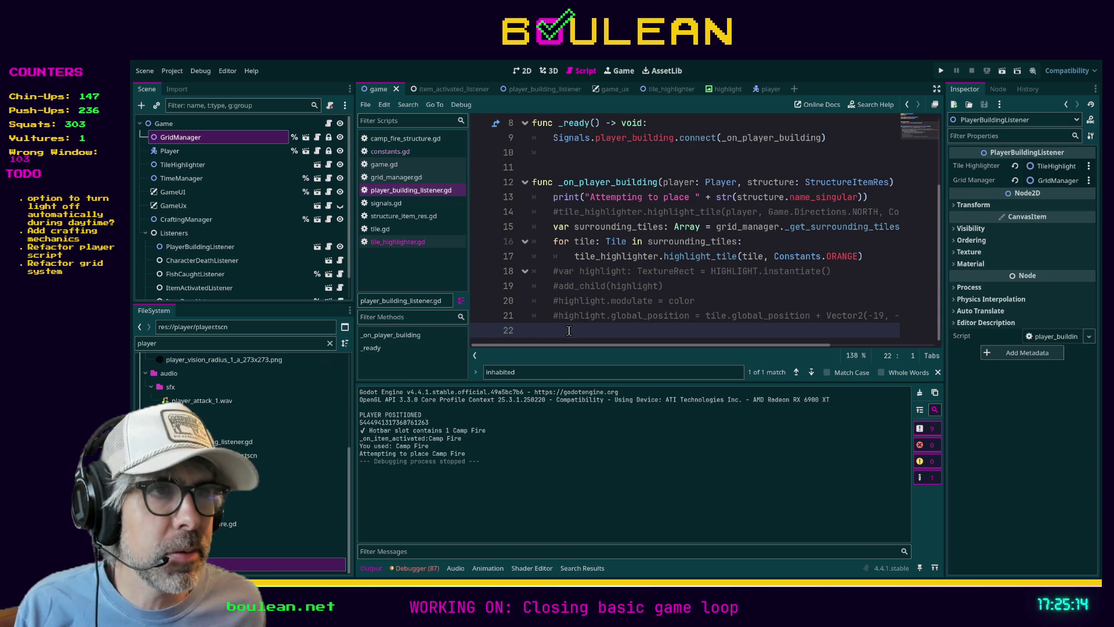
Step: Delete the commented-out highlight lines 18–21 in player_building_listener.gd
left_click(525, 296, "shift")
left_click_drag(525, 296, 514, 271)
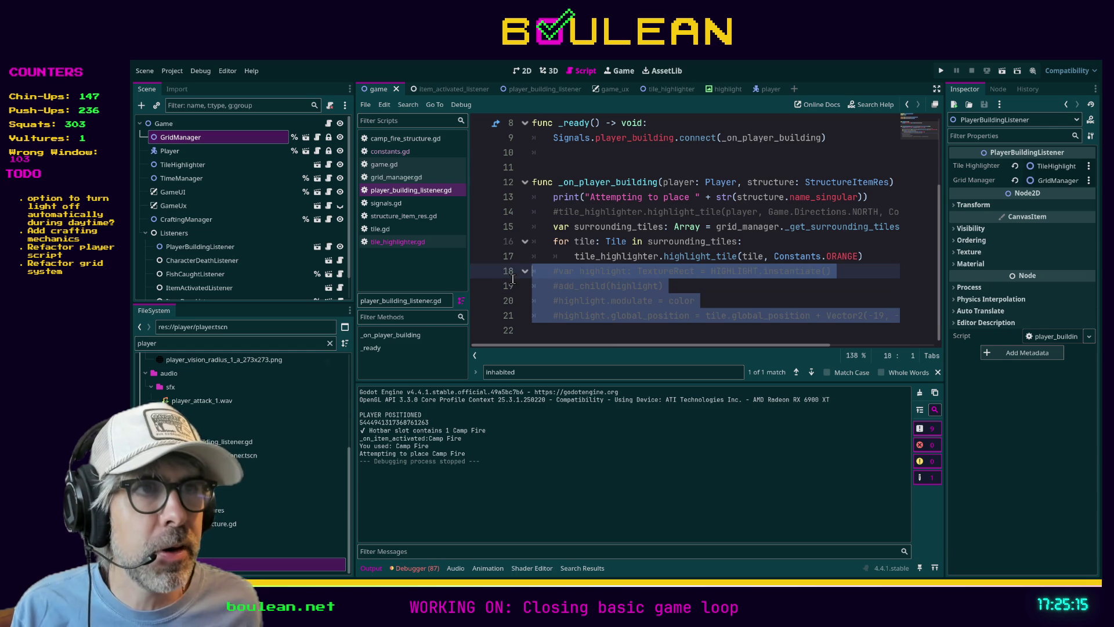
left_click(550, 331)
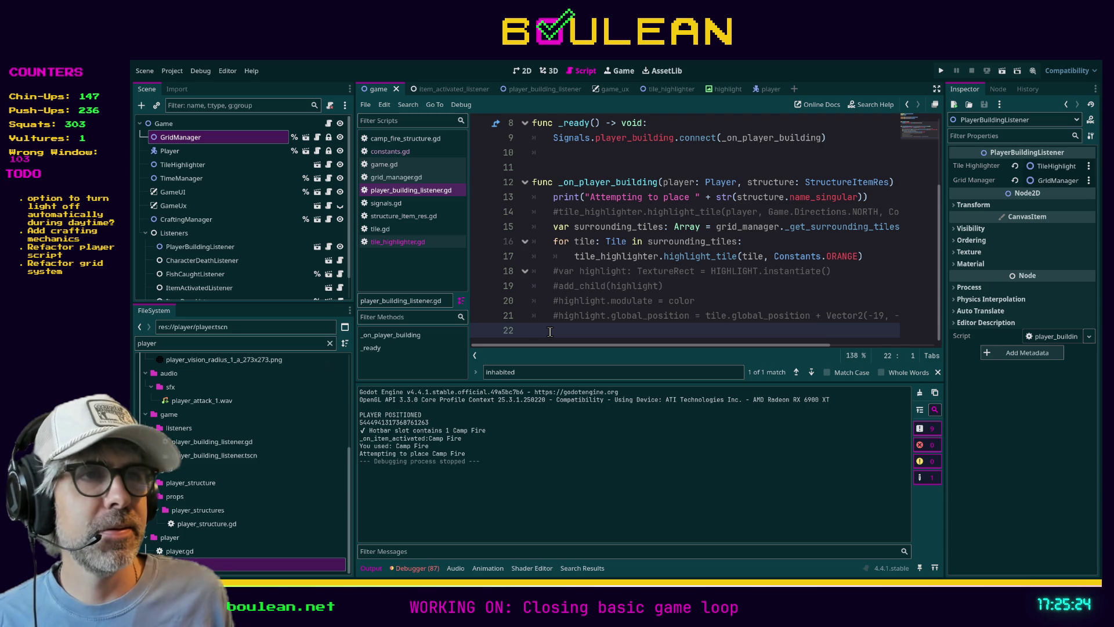
key("shift+Up")
key("shift+Up")
key("shift+Up")
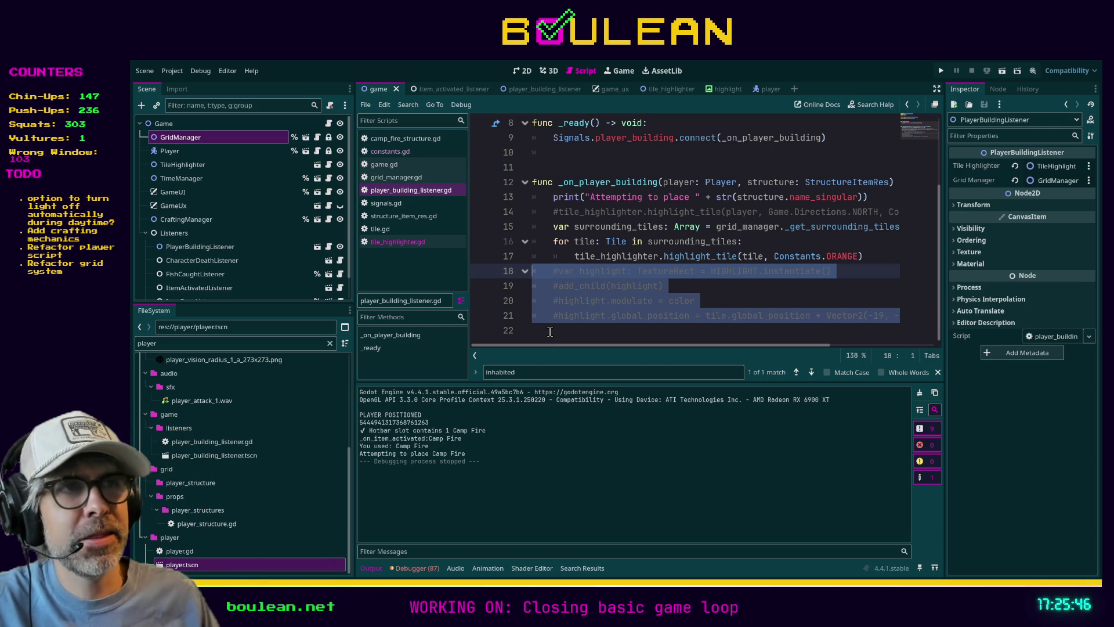
key("BackSpace")
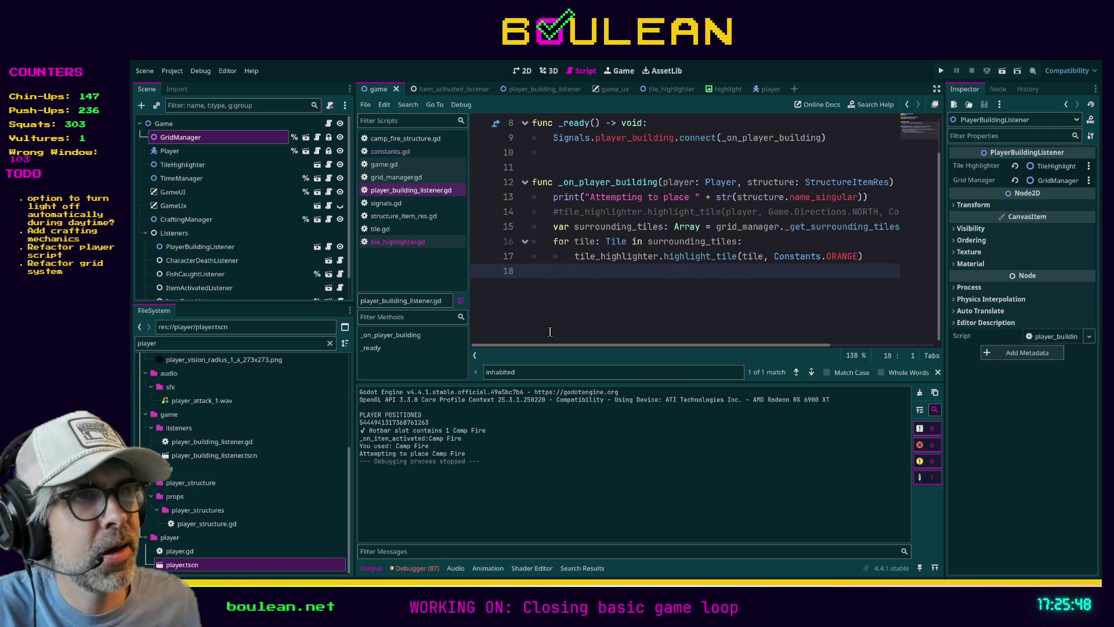
Step: Delete the commented highlight_tile call on line 14, remove the blank line, and save
key("Up")
key("Up")
key("Up")
key("End")
key("shift+Home")
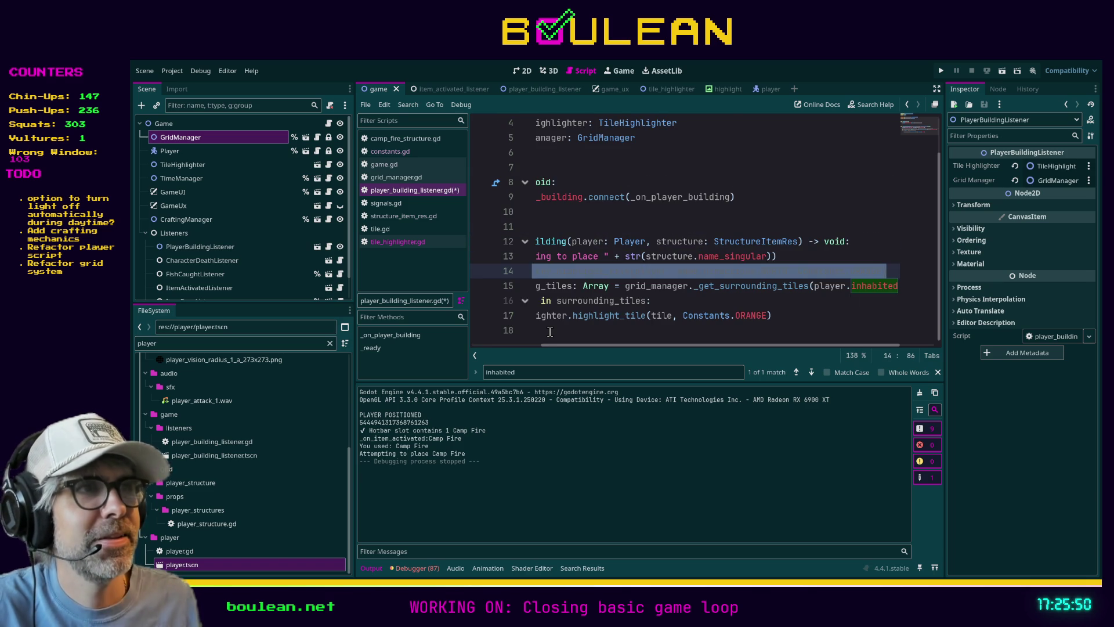
key("BackSpace")
key("shift+Home")
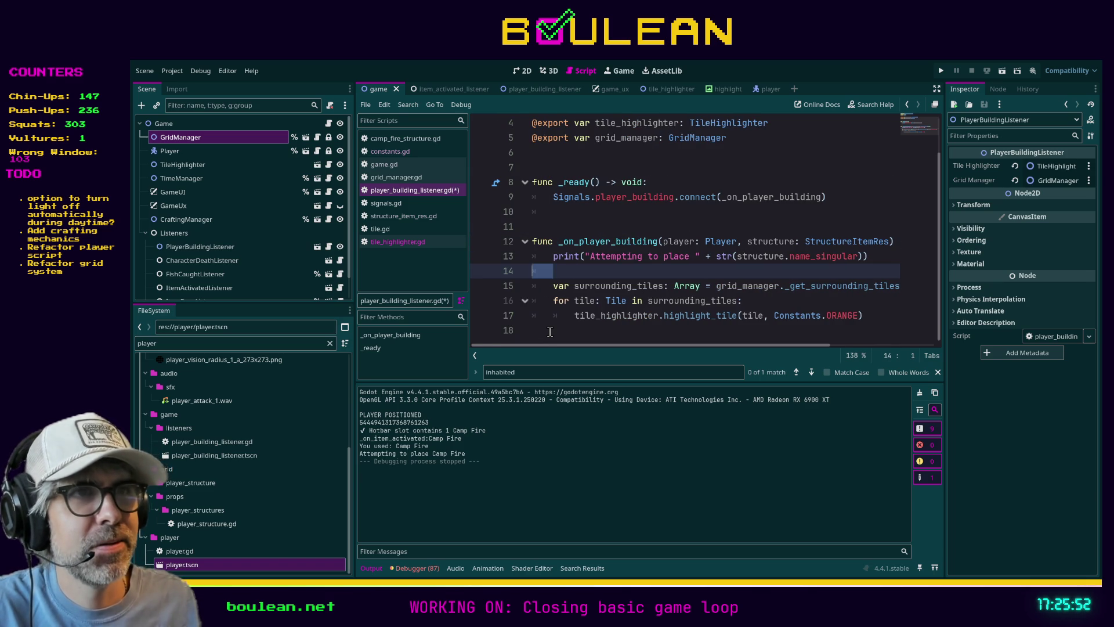
key("BackSpace")
key("BackSpace")
key("ctrl+s")
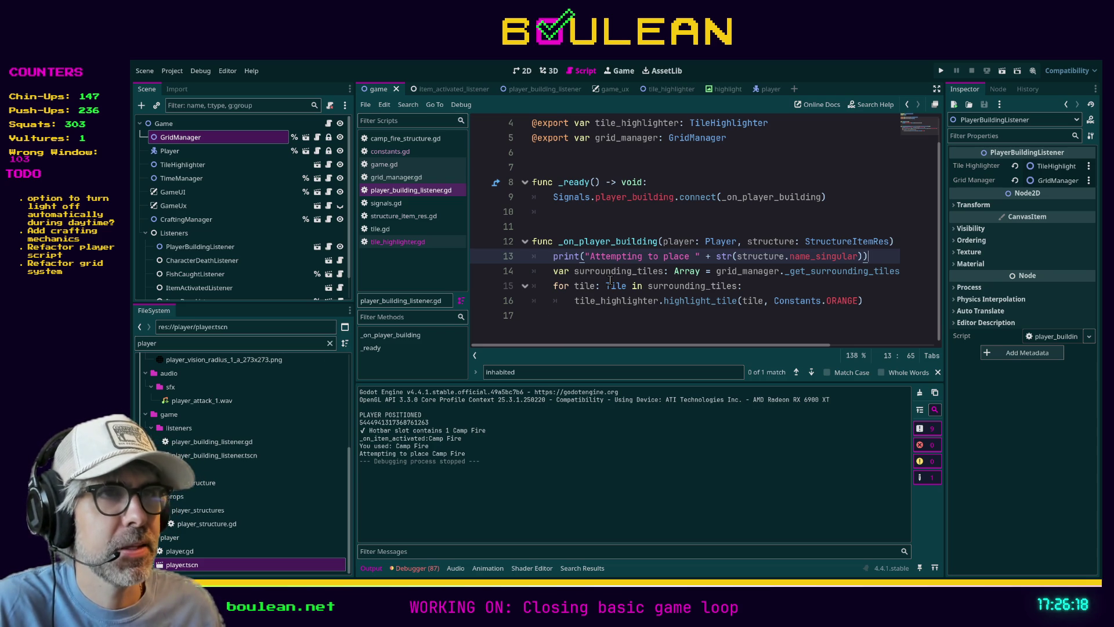
Step: Wrap the loop's highlight call in 'if tile.inhabitant:' and change its colour to RED
left_click(575, 300)
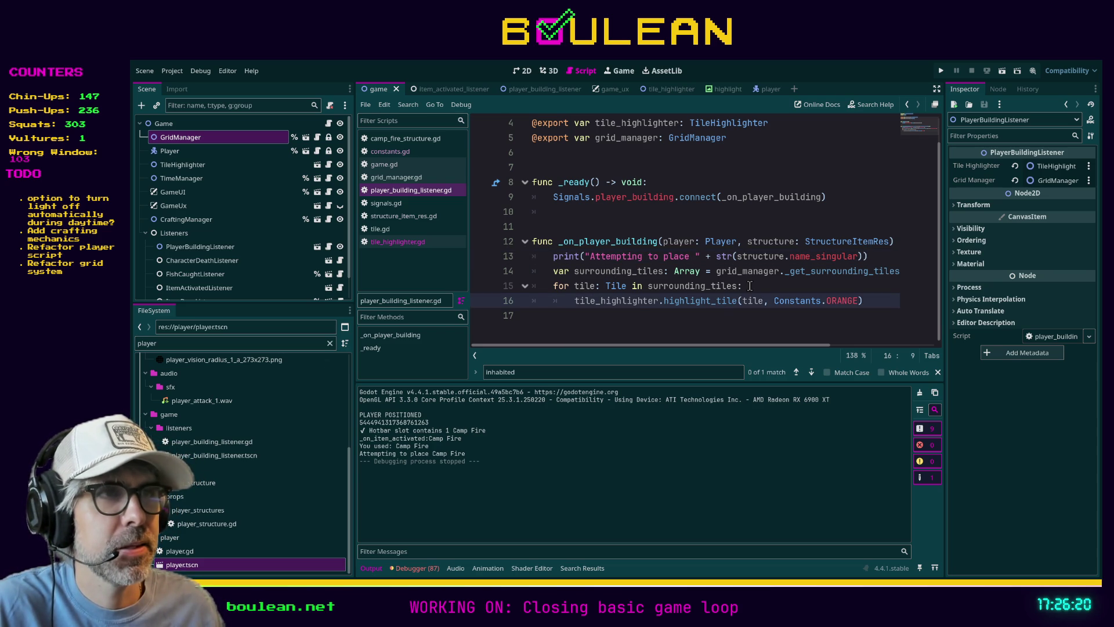
left_click(750, 286)
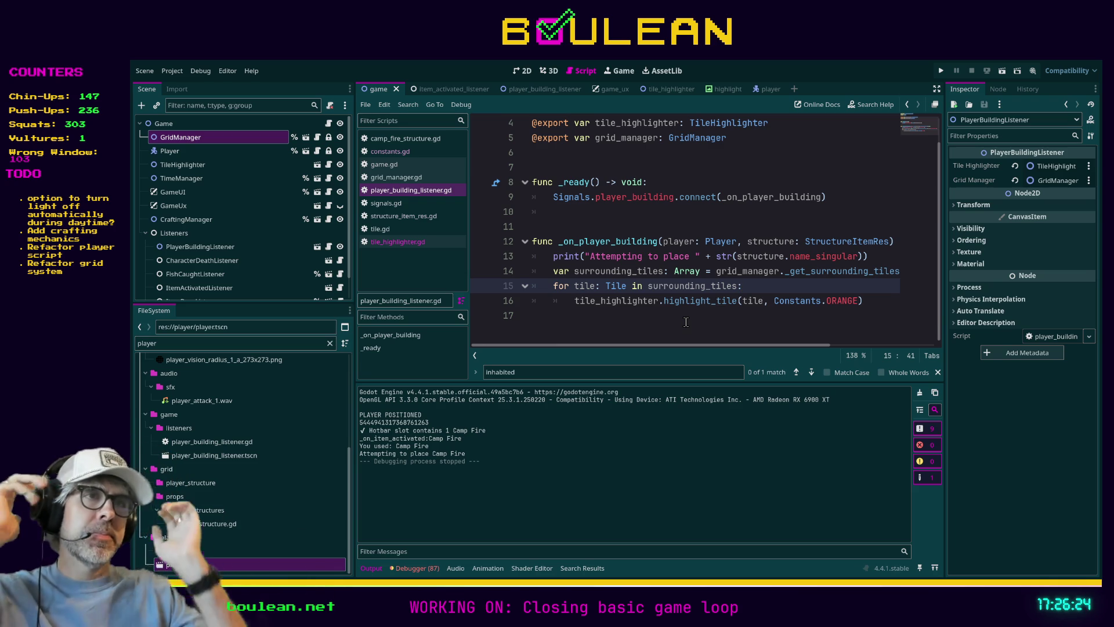
key("Return")
type("if tile.in")
key("Return")
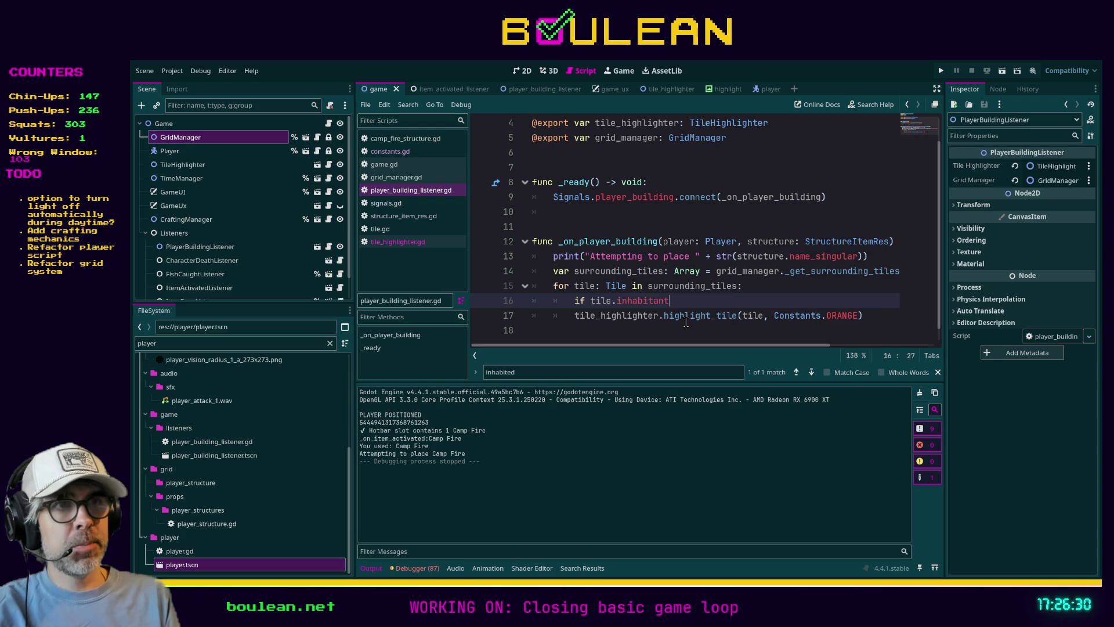
type(":")
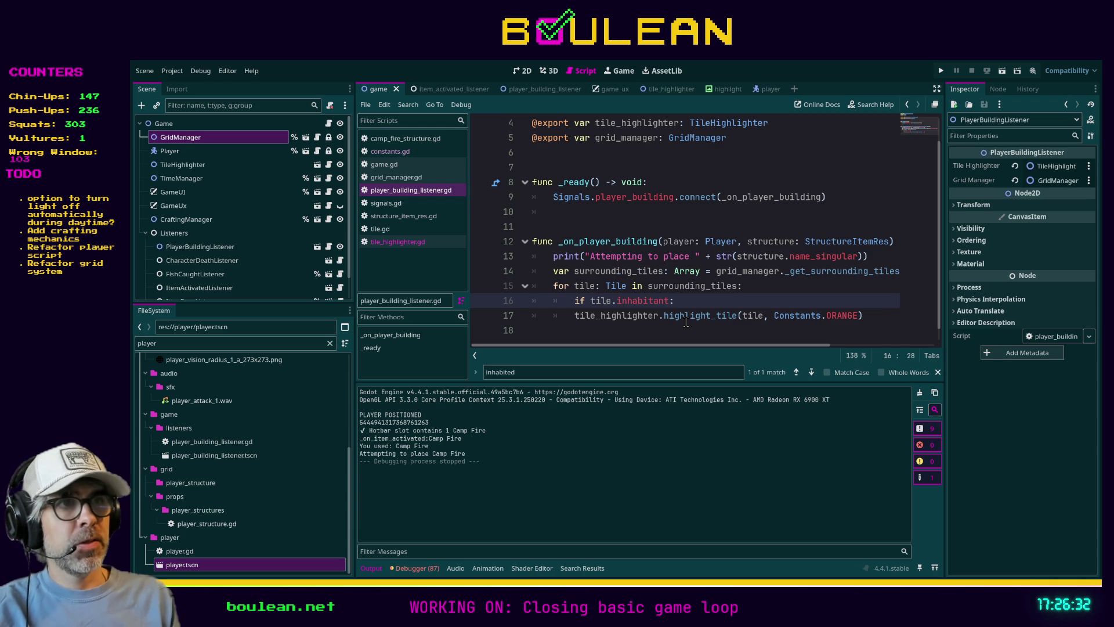
left_click(686, 318)
key("Home")
key("Tab")
key("End")
key("Left")
key("BackSpace")
key("BackSpace")
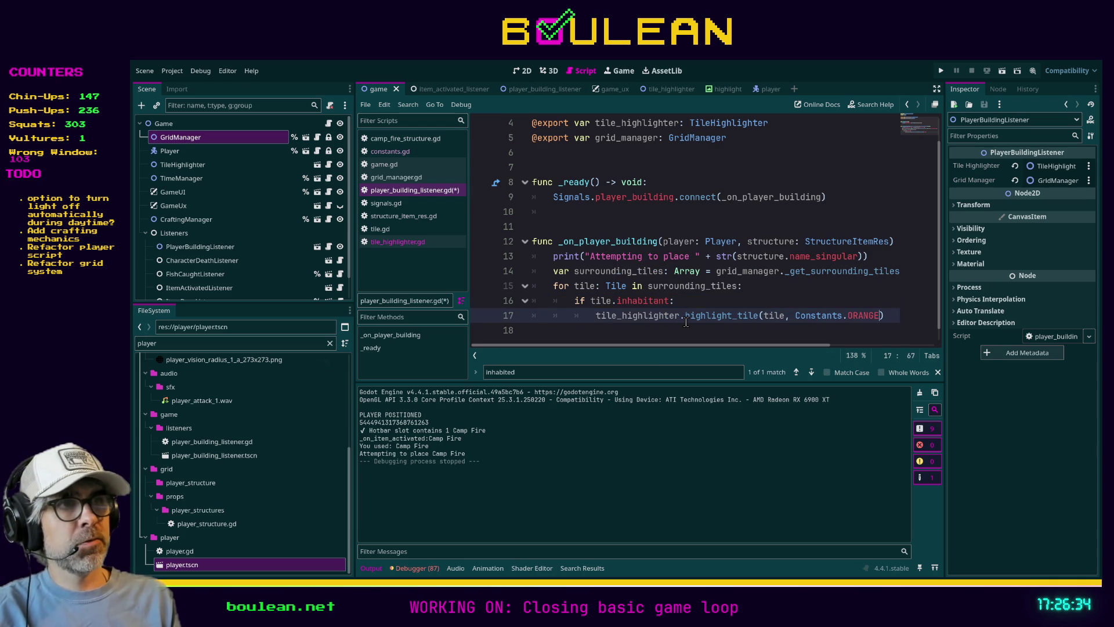
key("BackSpace")
key("BackSpace")
key("BackSpace")
type("RED)")
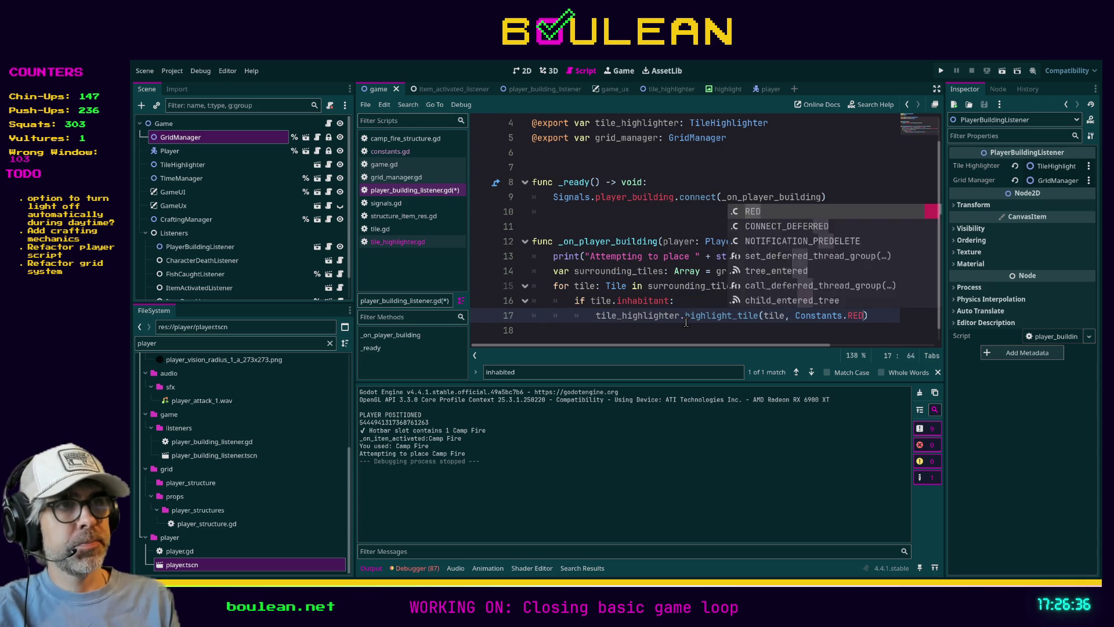
Step: Add an else branch that highlights the tile with Constants.GREEN
key("Return")
key("BackSpace")
type("else:")
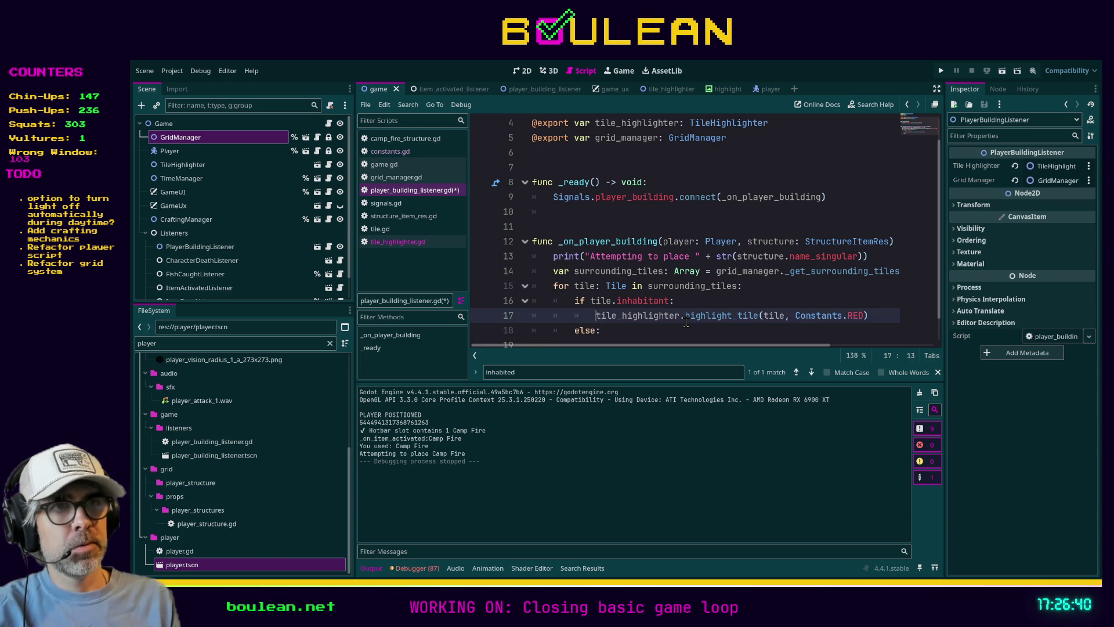
key("Return")
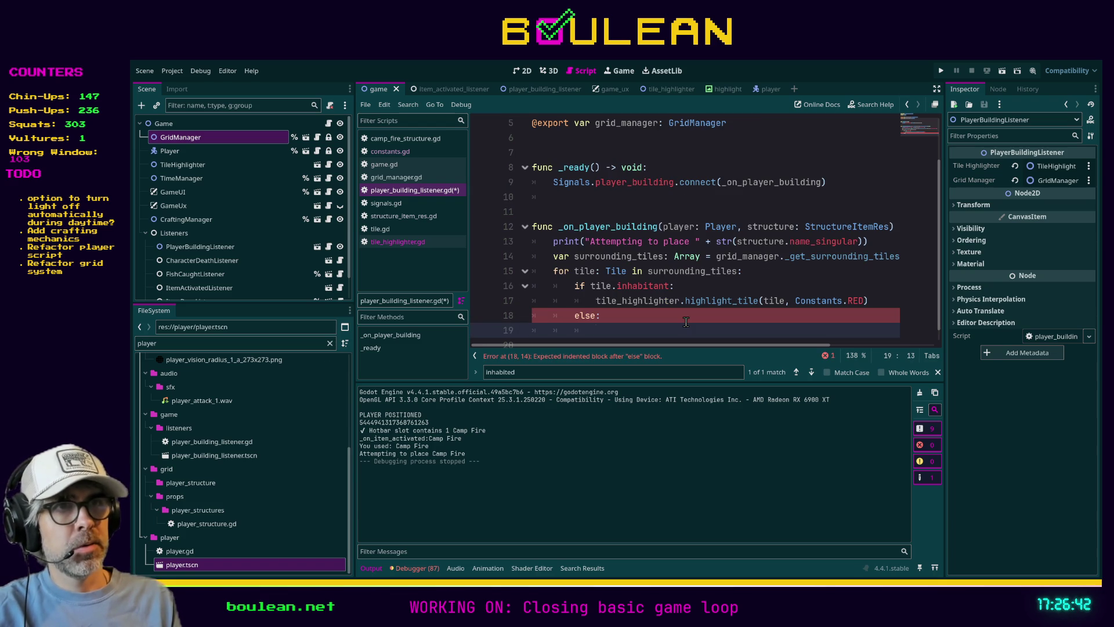
type("tile_highlighter.highlight_tile(tile, Constants.RED)")
key("Left")
key("BackSpace")
key("BackSpace")
key("BackSpace")
type("GREE")
key("Return")
Step: Save the script and run the game with F5
key("Up")
key("ctrl+s")
key("F5")
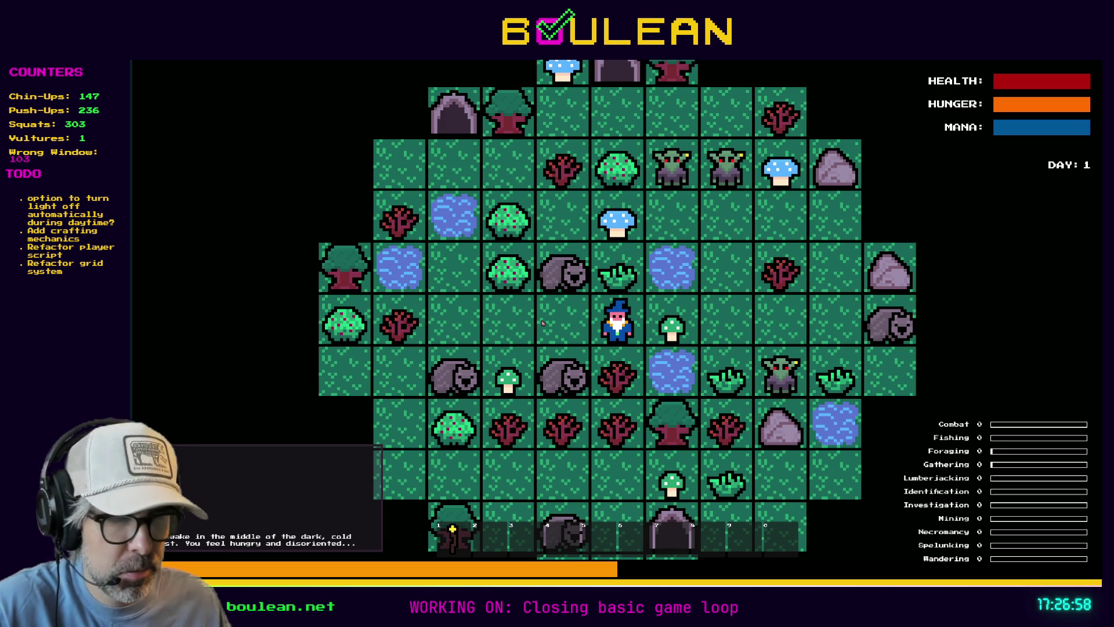
Step: Craft a Camp Fire in the crafting panel and use it from the hotbar to enter build mode
key("c")
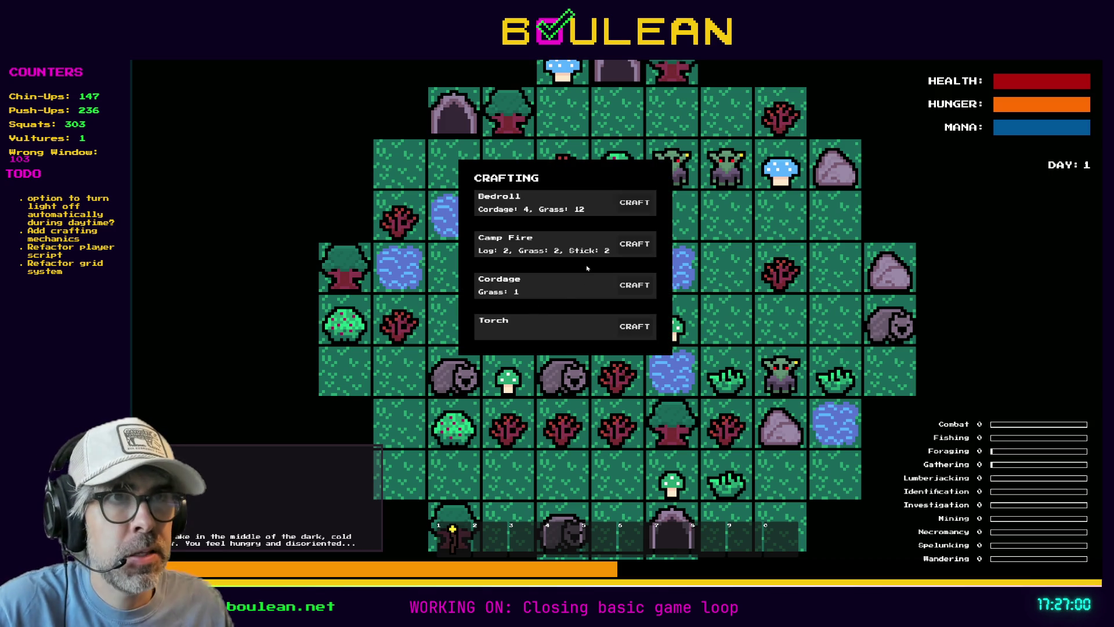
left_click(635, 244)
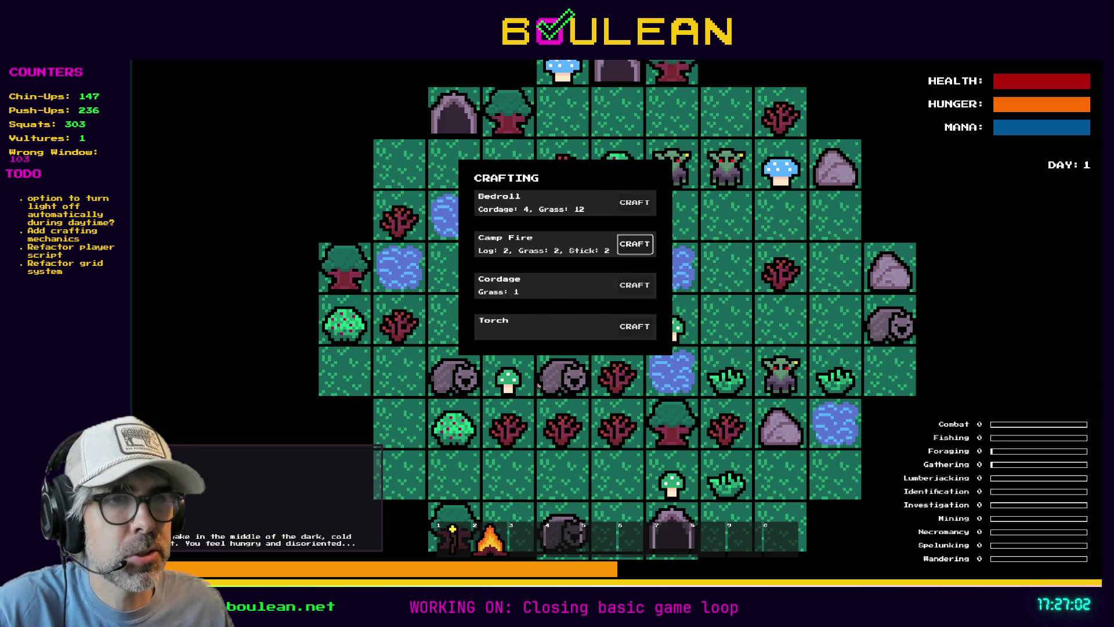
key("c")
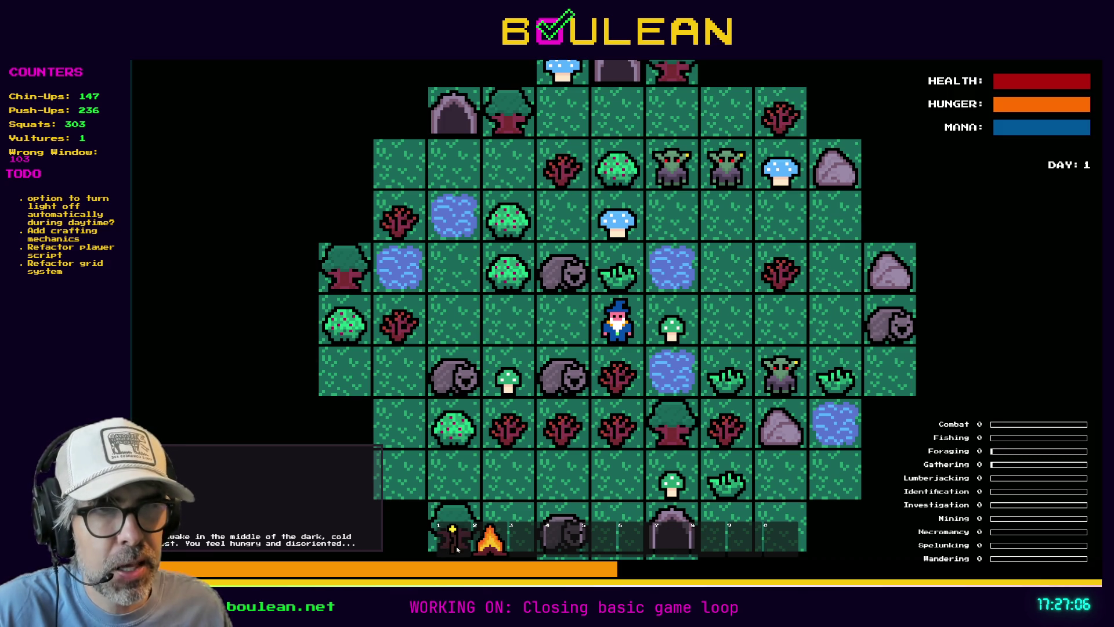
left_click(627, 334)
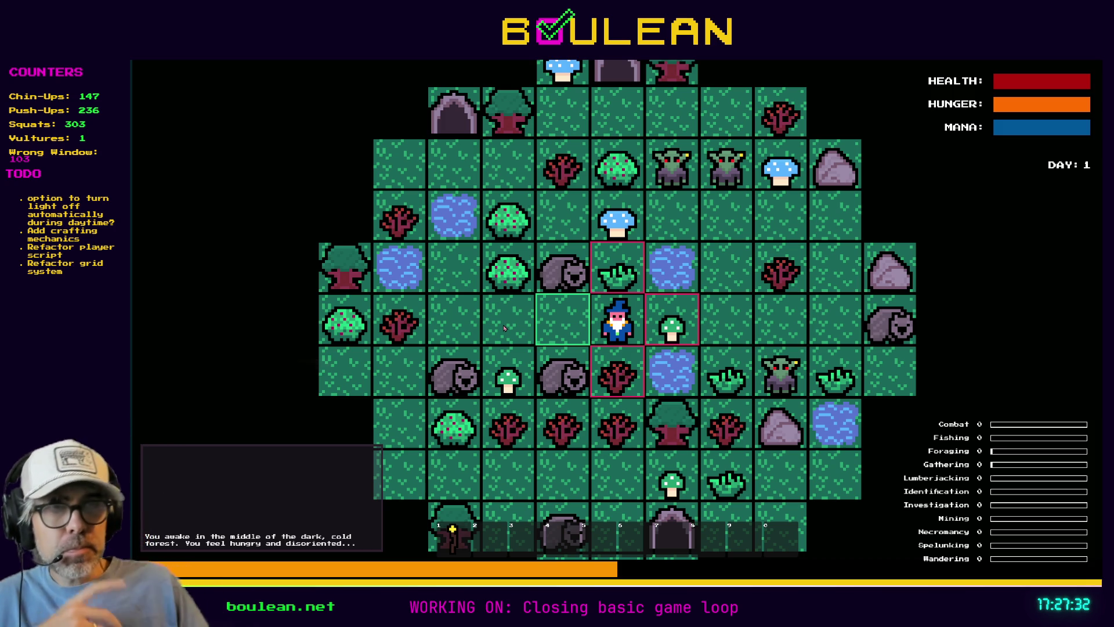
scroll(547, 325, "up", 2)
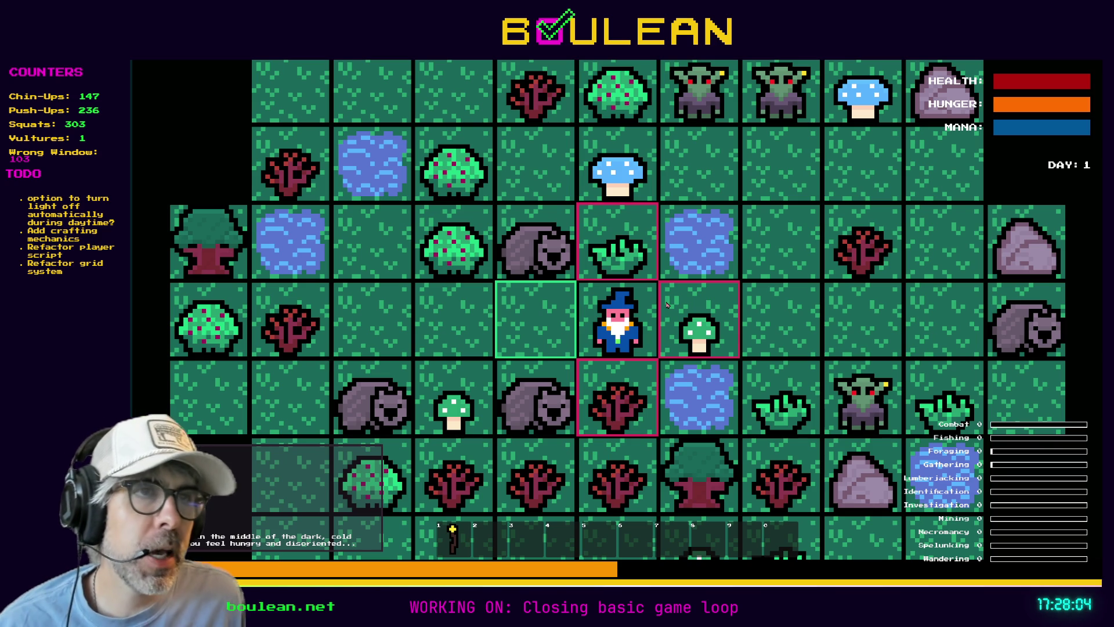
Step: Walk the wizard two tiles left, craft and use another Camp Fire, then stop the game with F8
key("Left")
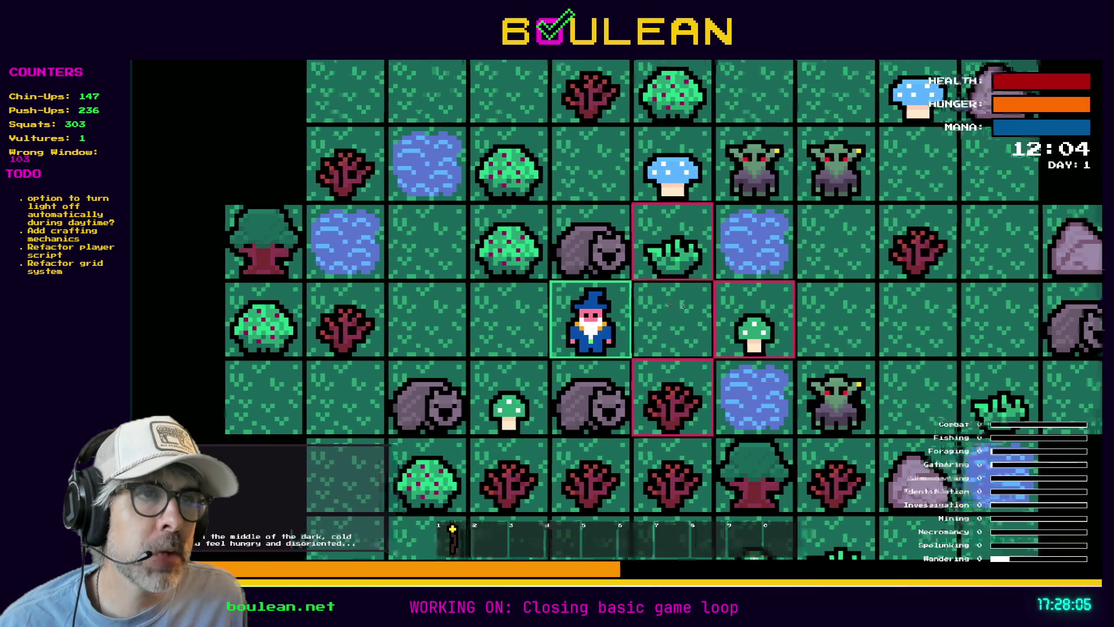
key("Left")
key("Left")
key("c")
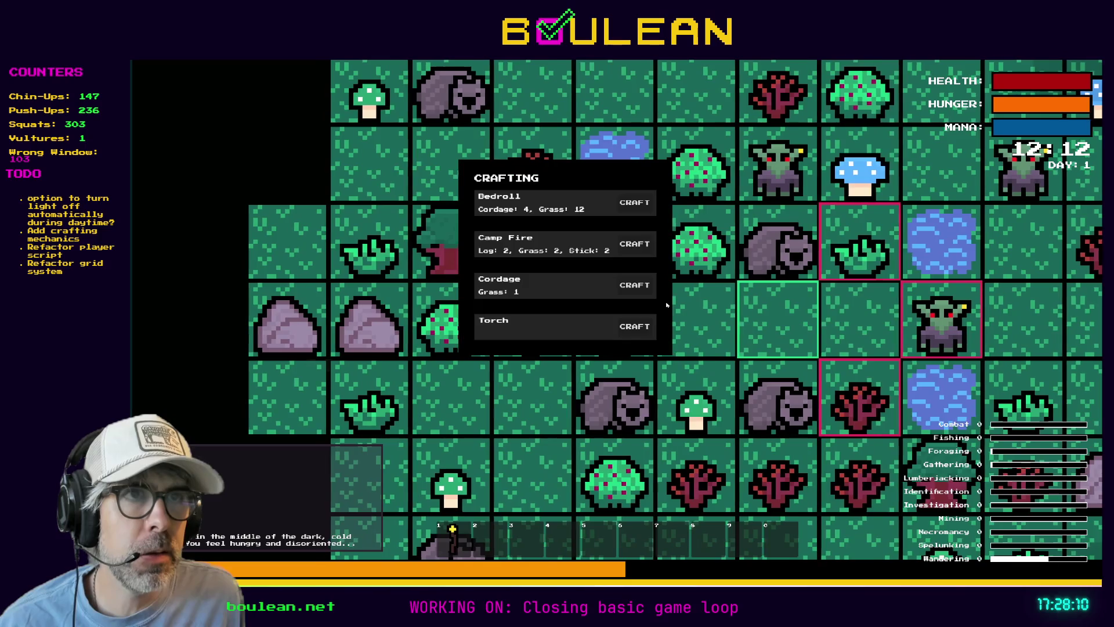
left_click(636, 247)
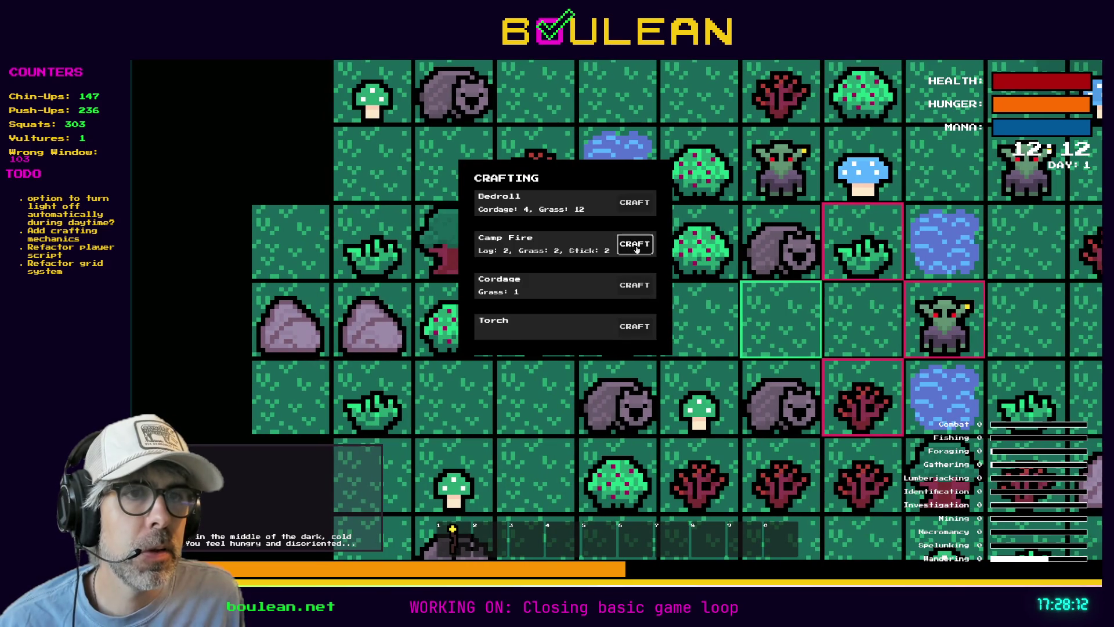
key("Escape")
key("3")
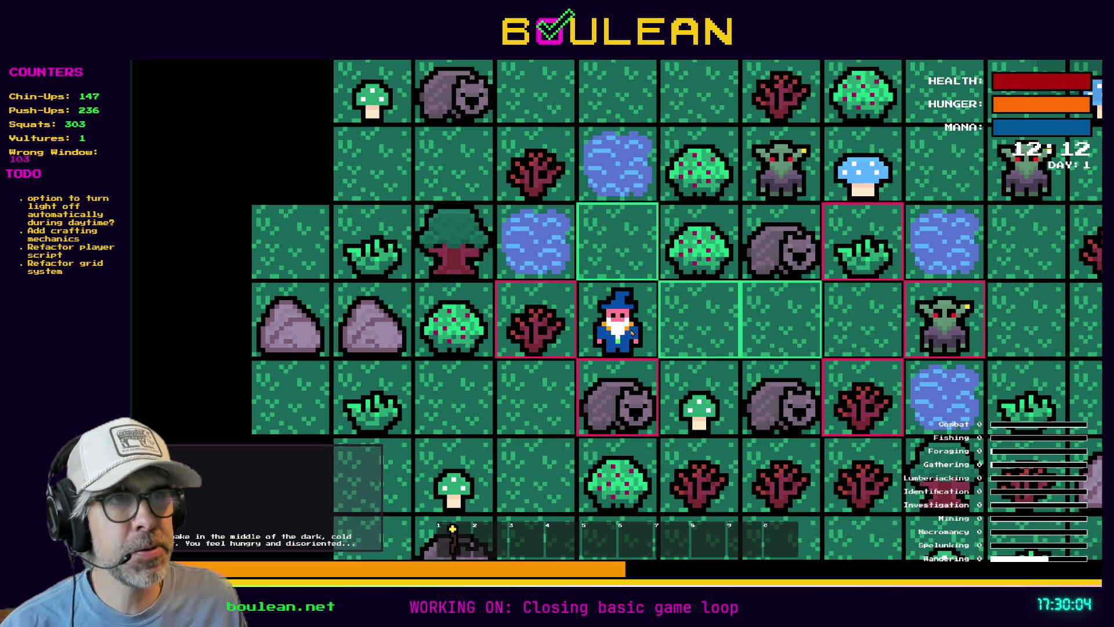
key("F8")
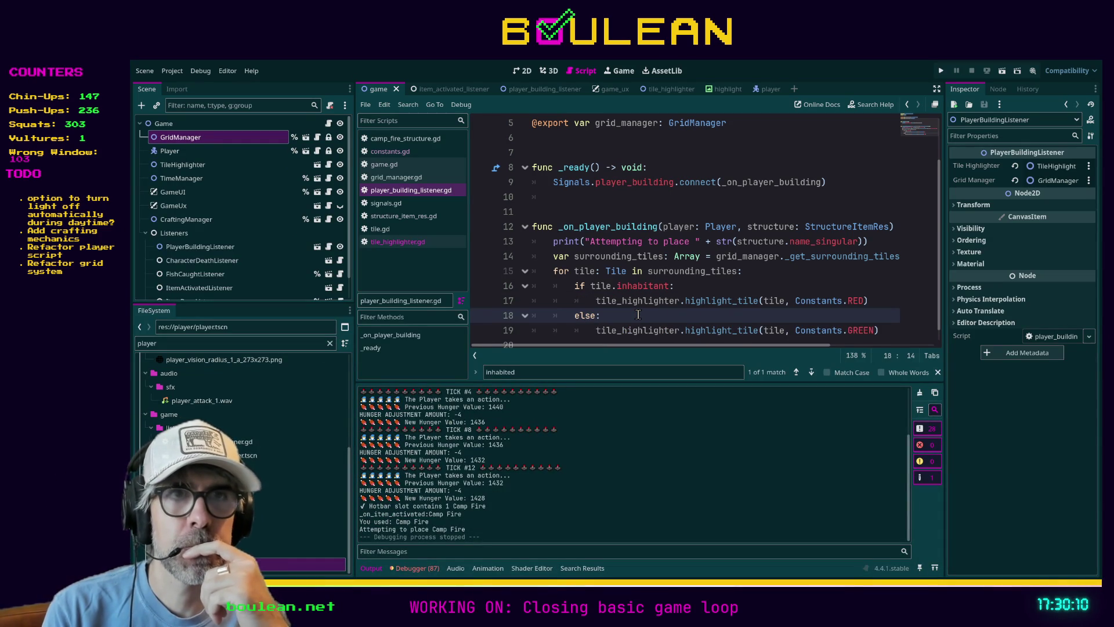
Step: Open signals.gd and place the cursor on the empty line after the player_building signal
left_click(386, 203)
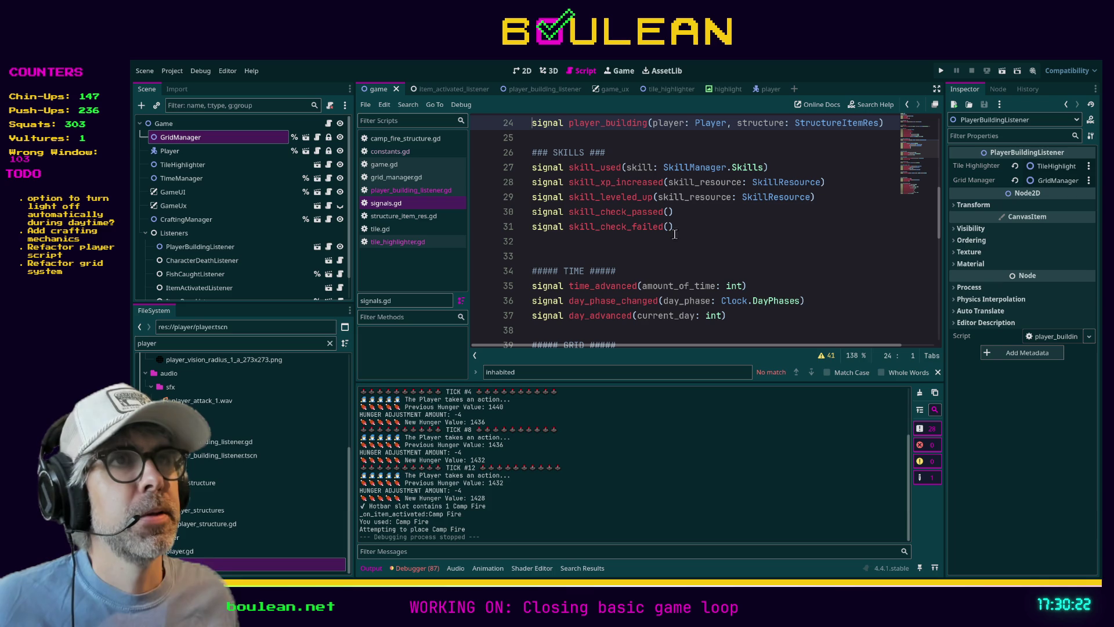
scroll(688, 218, "down", 1)
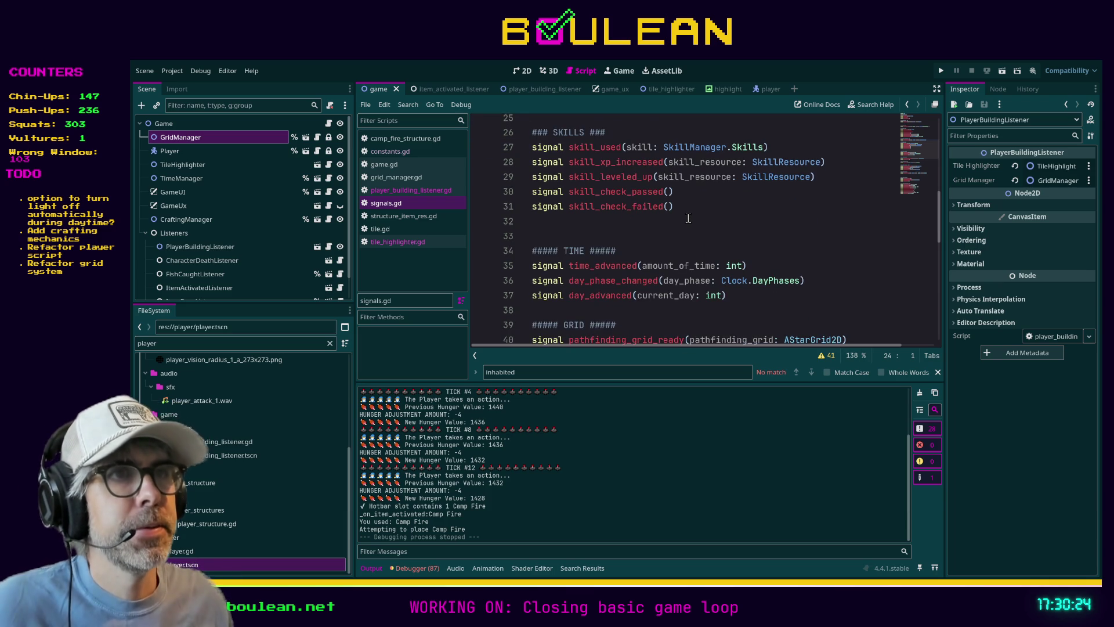
scroll(666, 227, "down", 3)
scroll(646, 234, "up", 4)
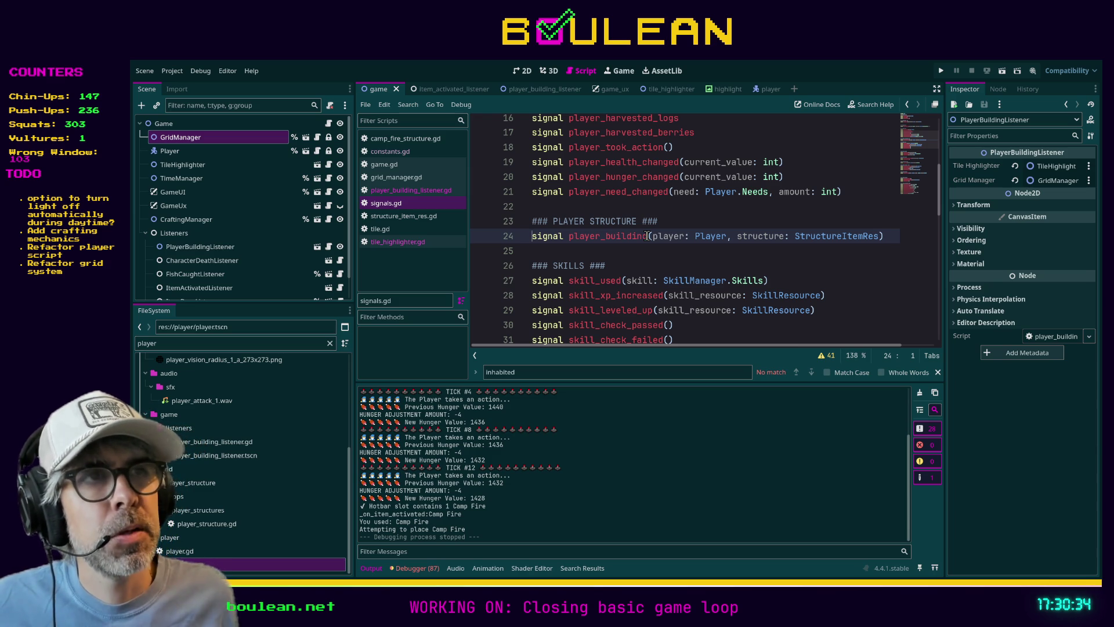
left_click(562, 247)
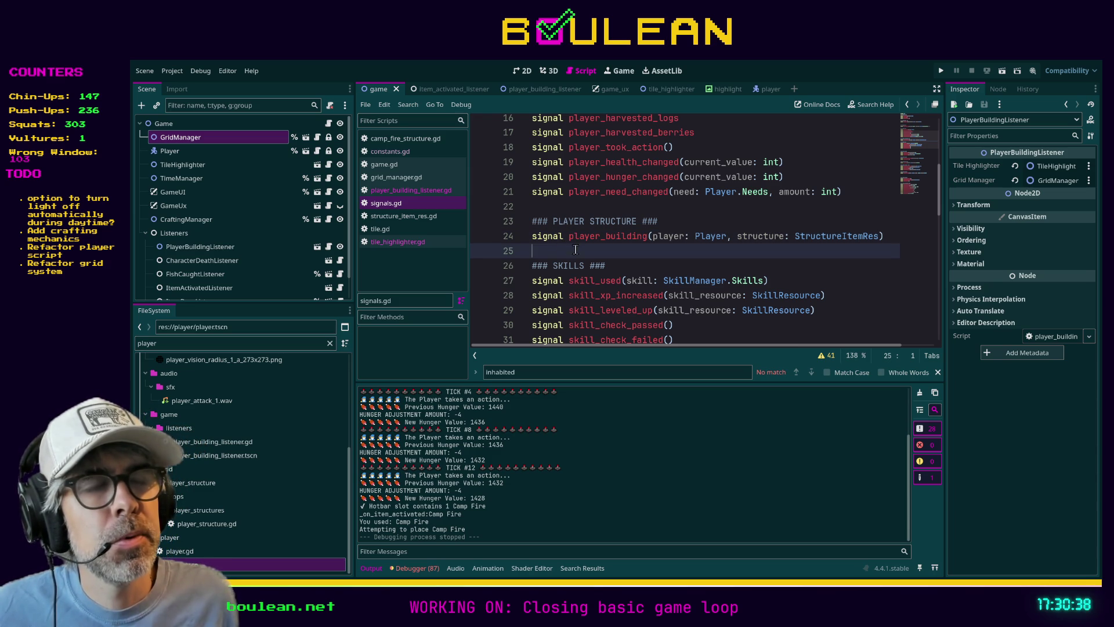
Step: Declare a parameterless exited_build_mode signal, then Find in Files for player_building
key("ctrl+shift+Return")
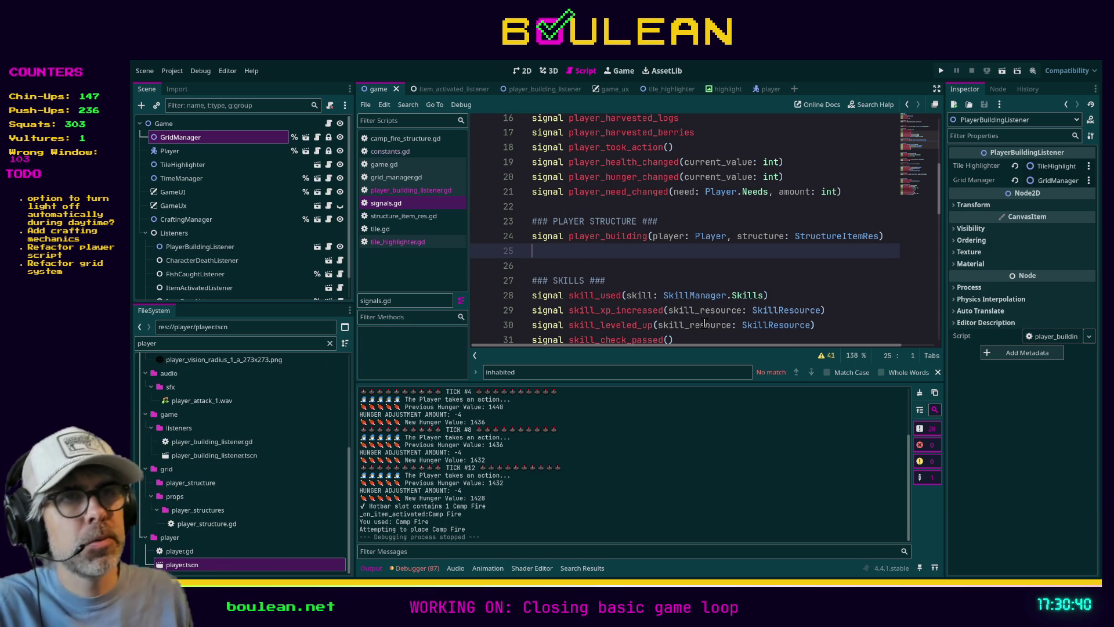
type("signal")
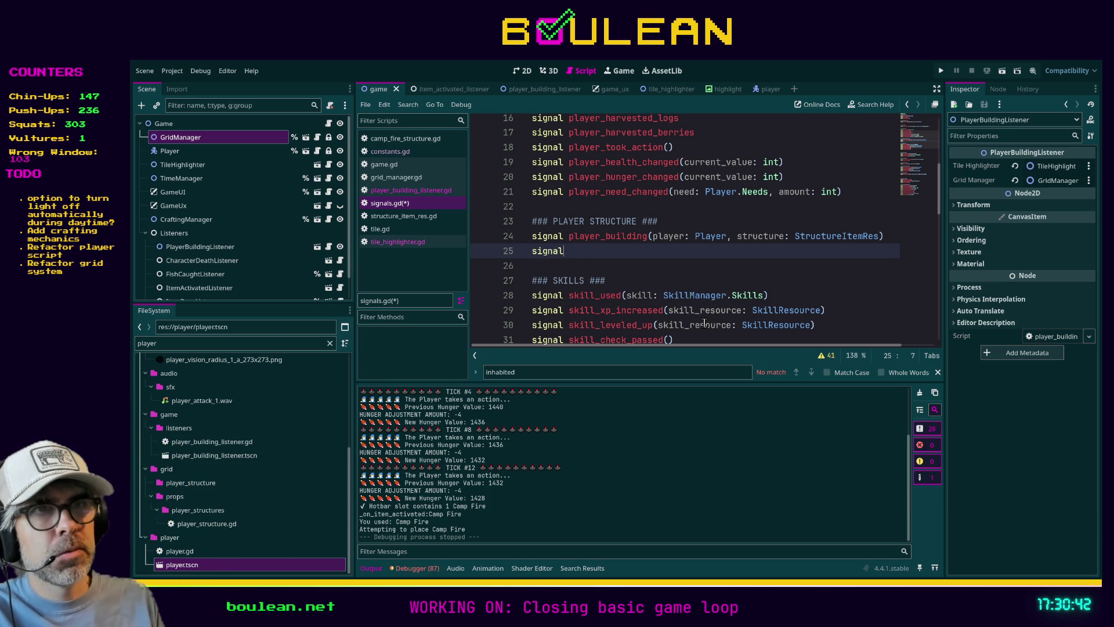
type(" exited_build_")
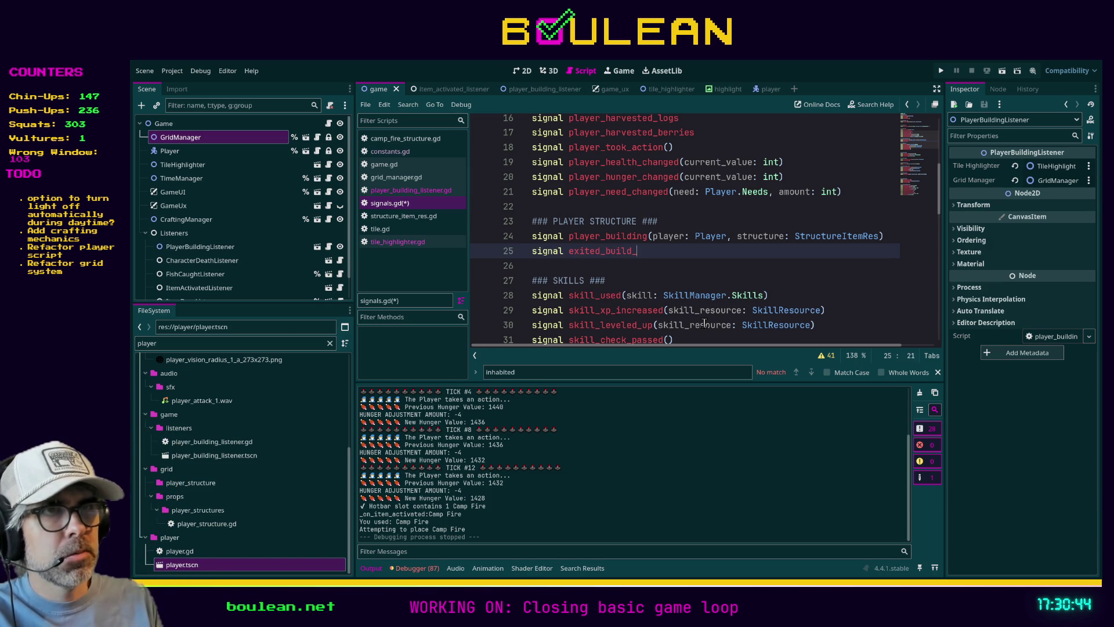
type("mode(player: P")
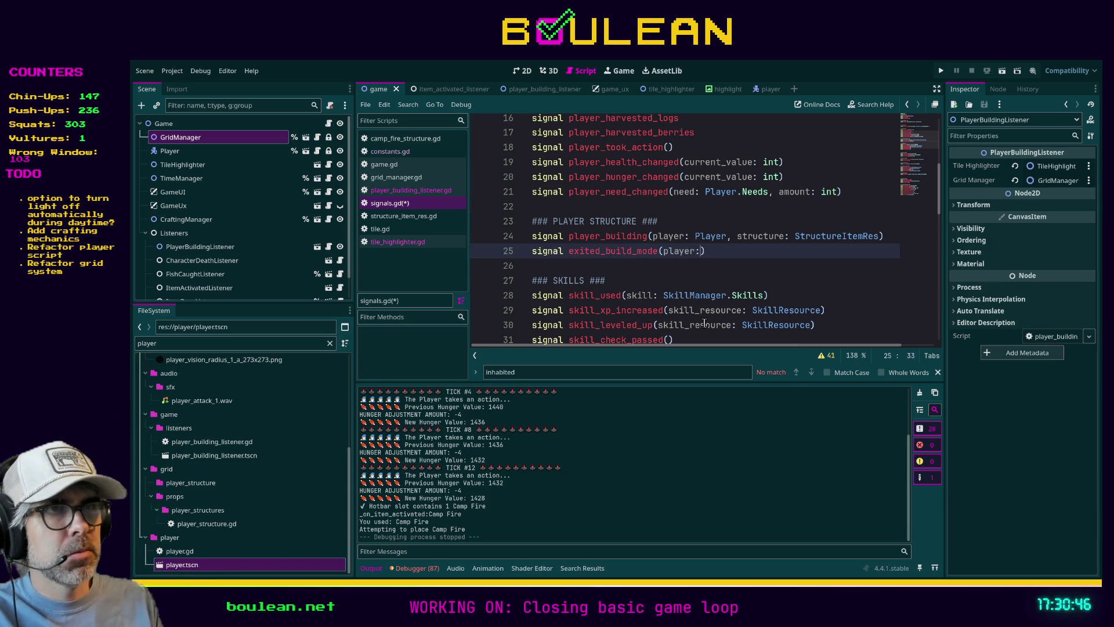
type("layer, structu")
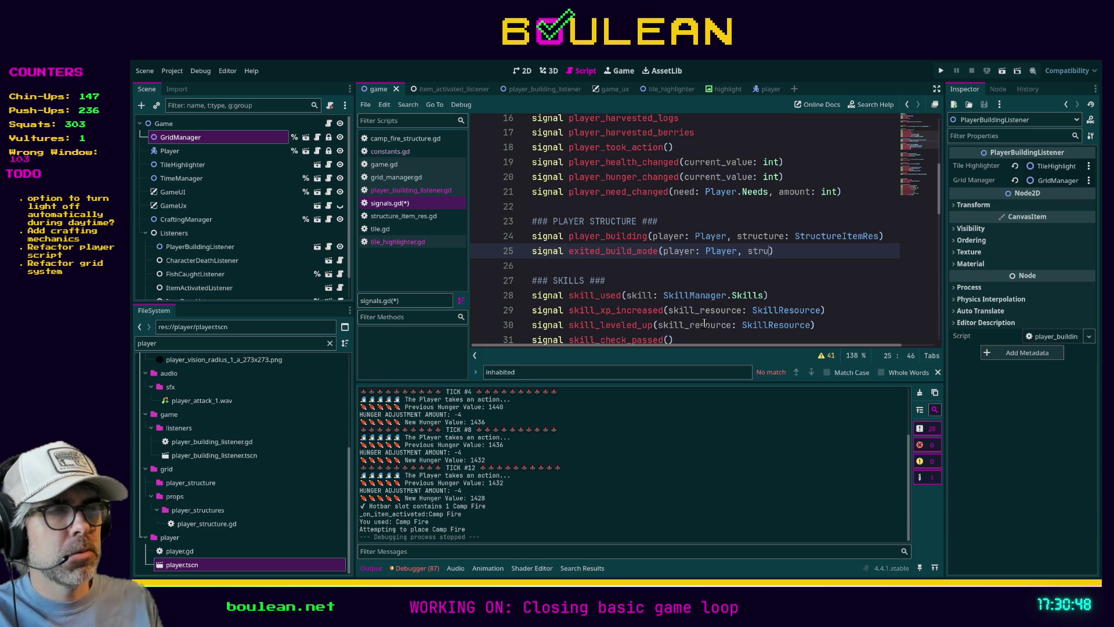
type("re")
key("BackSpace")
key("BackSpace")
key("BackSpace")
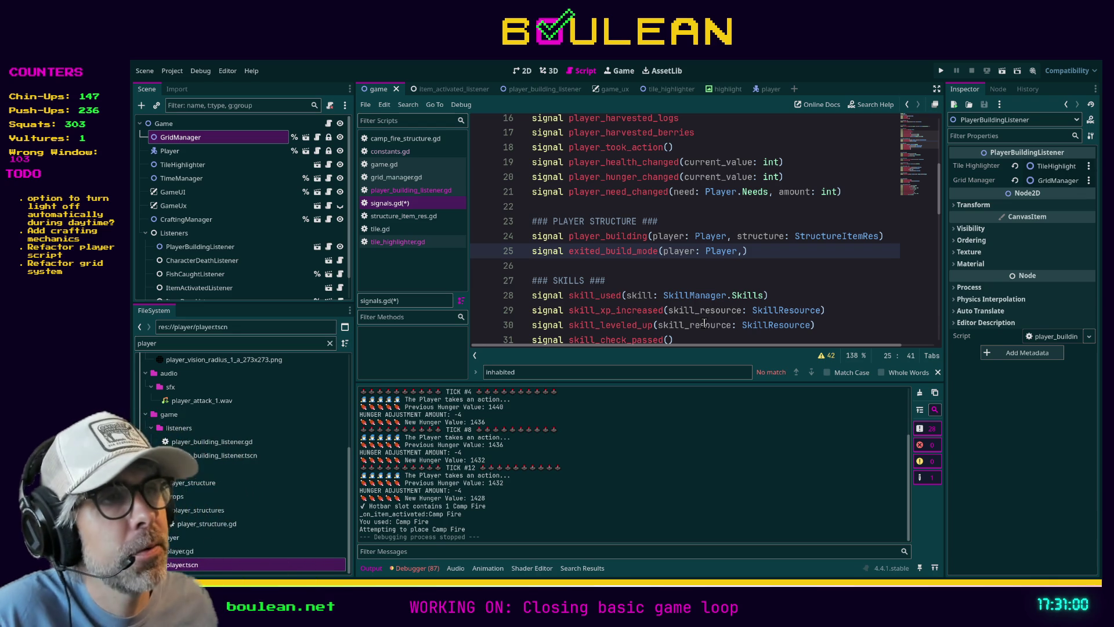
left_click(662, 256, "shift")
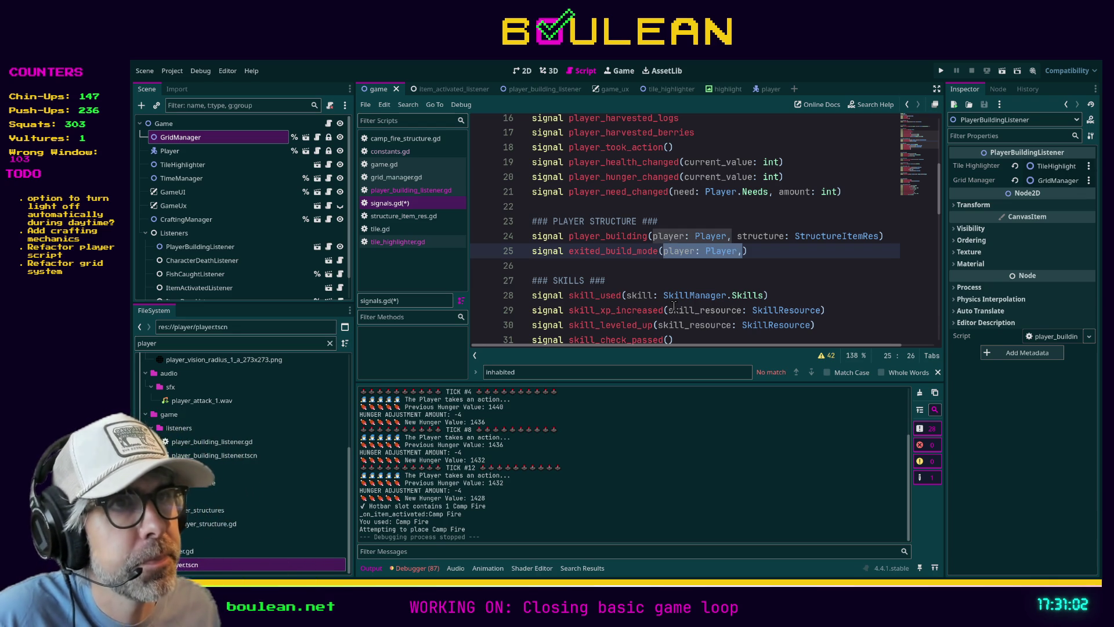
key("BackSpace")
left_click(713, 273)
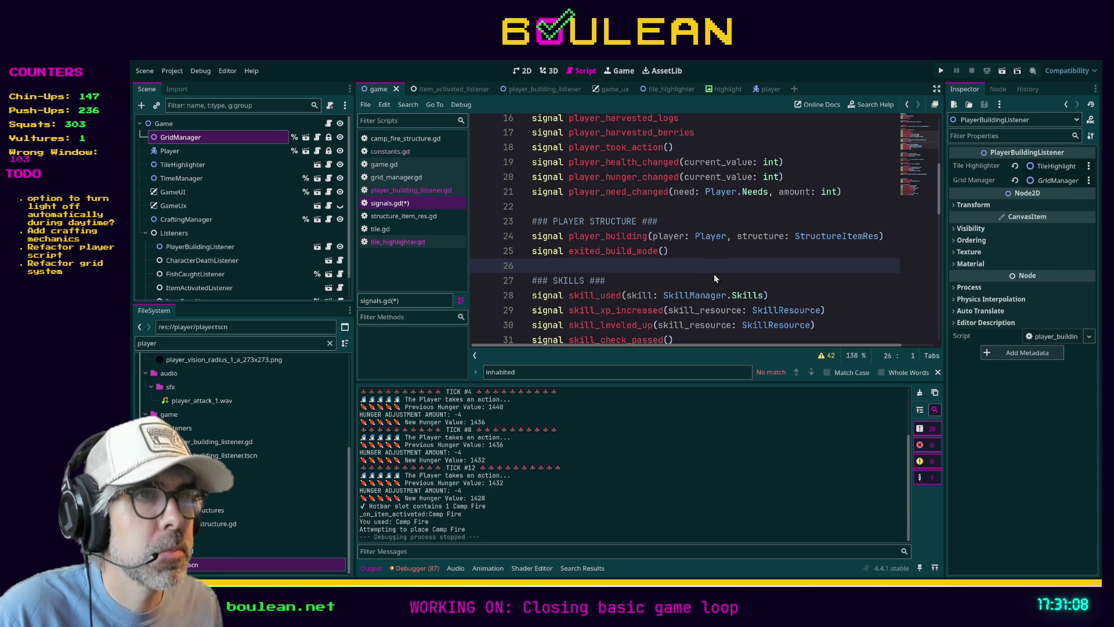
key("ctrl+shift+f")
key("Return")
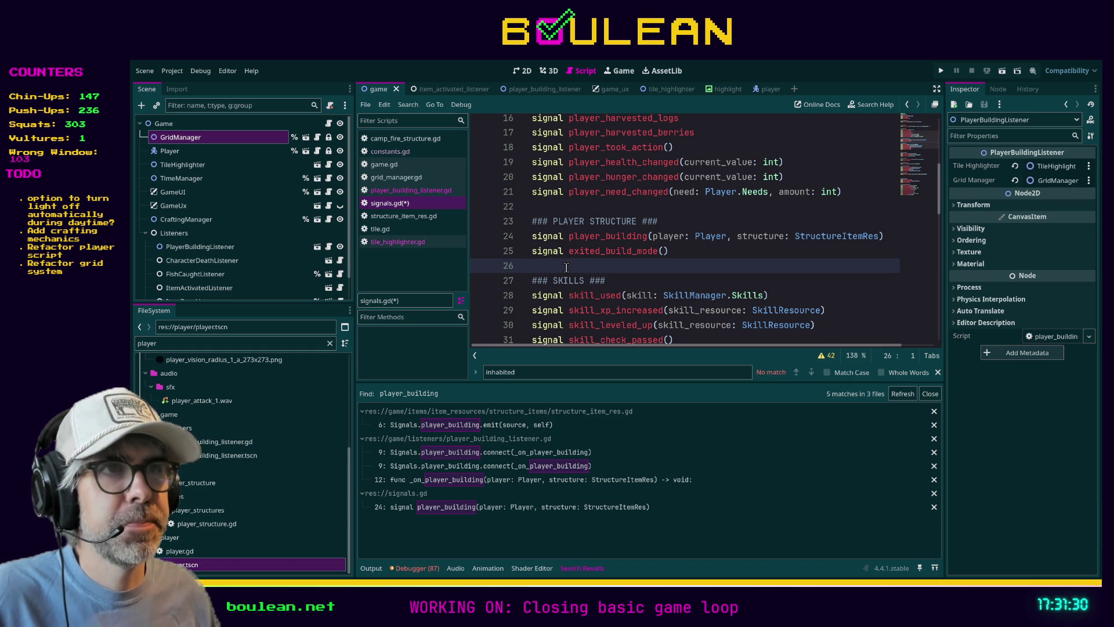
Step: Rename the player_building signal on line 24 of signals.gd to entered_build_mode and save
left_click(505, 424)
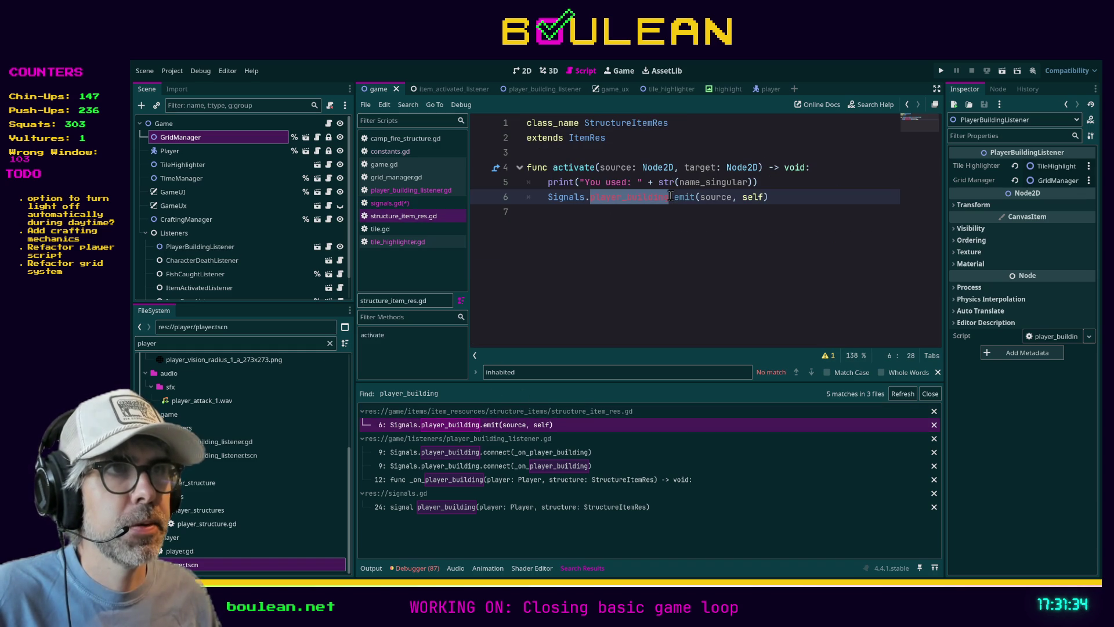
left_click(410, 204)
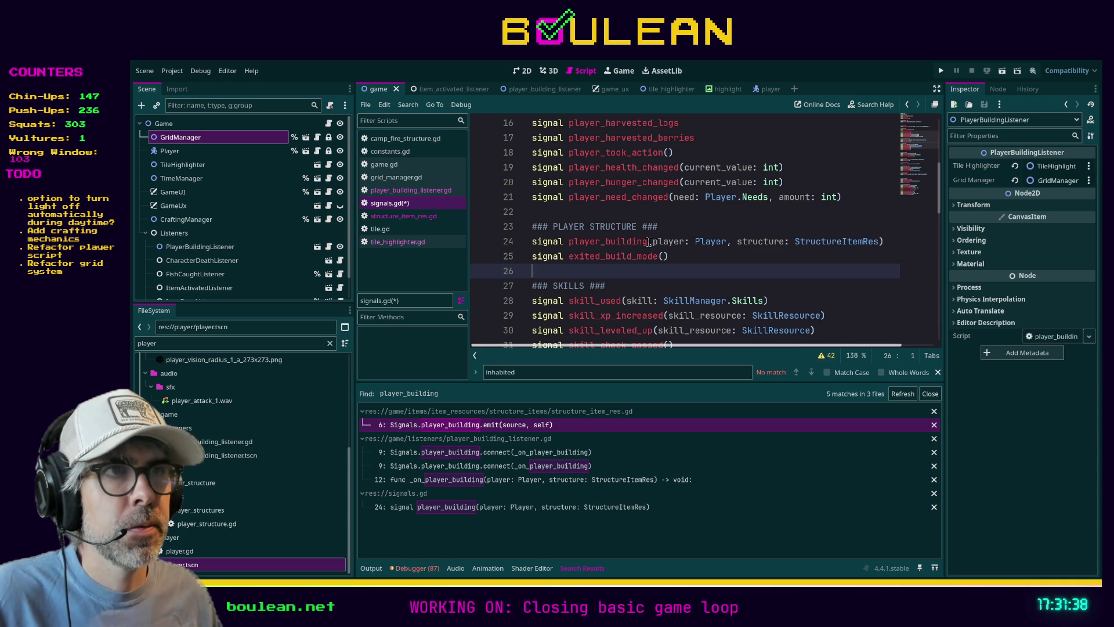
left_click_drag(649, 241, 569, 241)
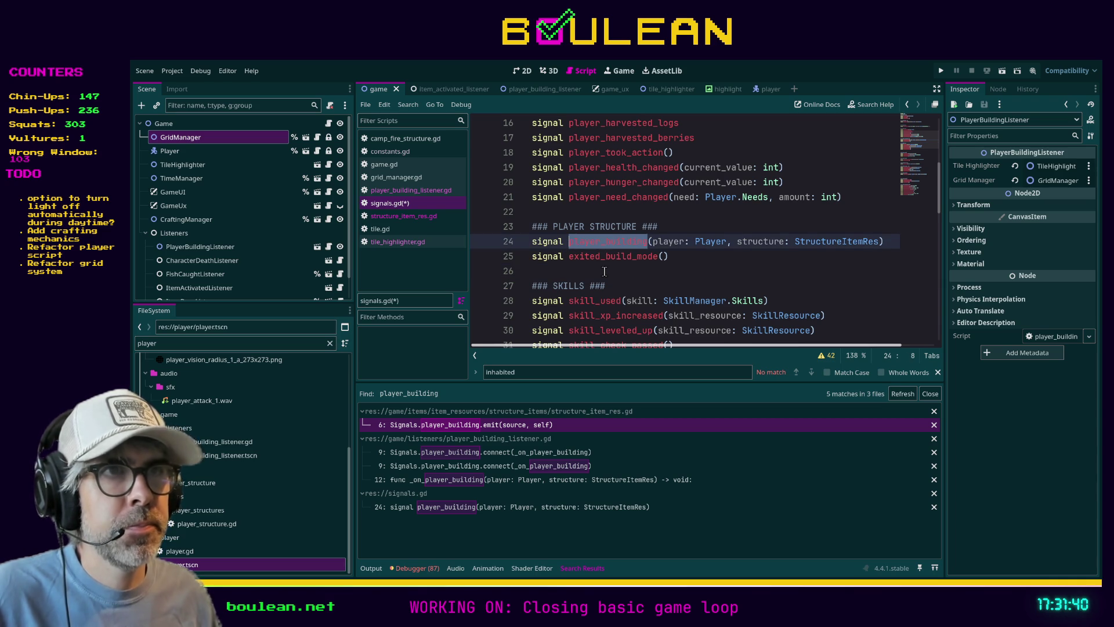
type("entered")
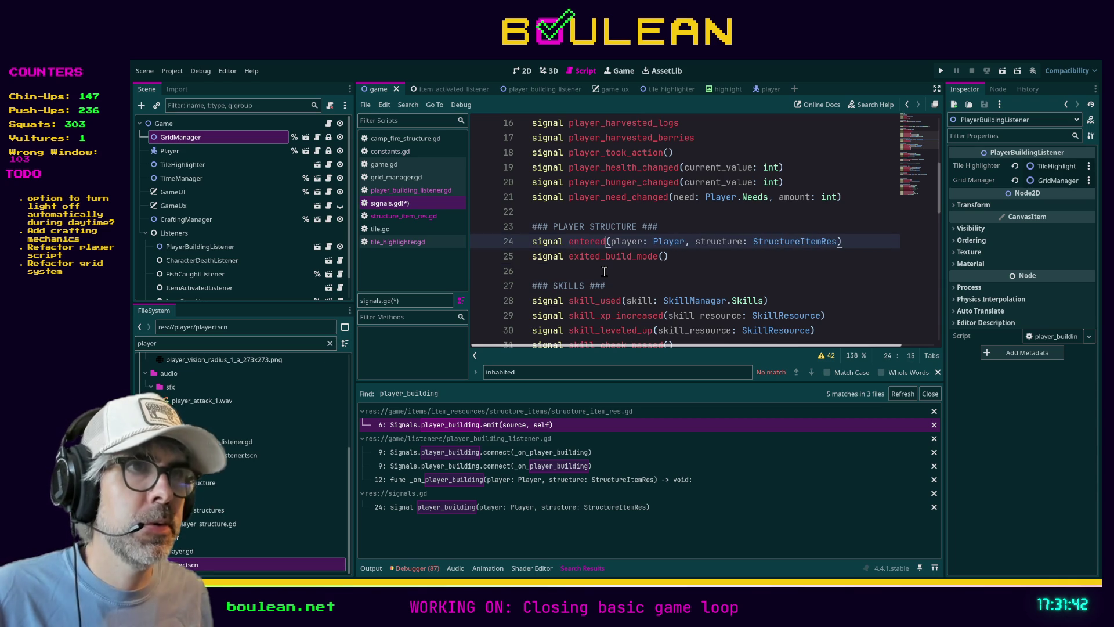
type("_build_mod")
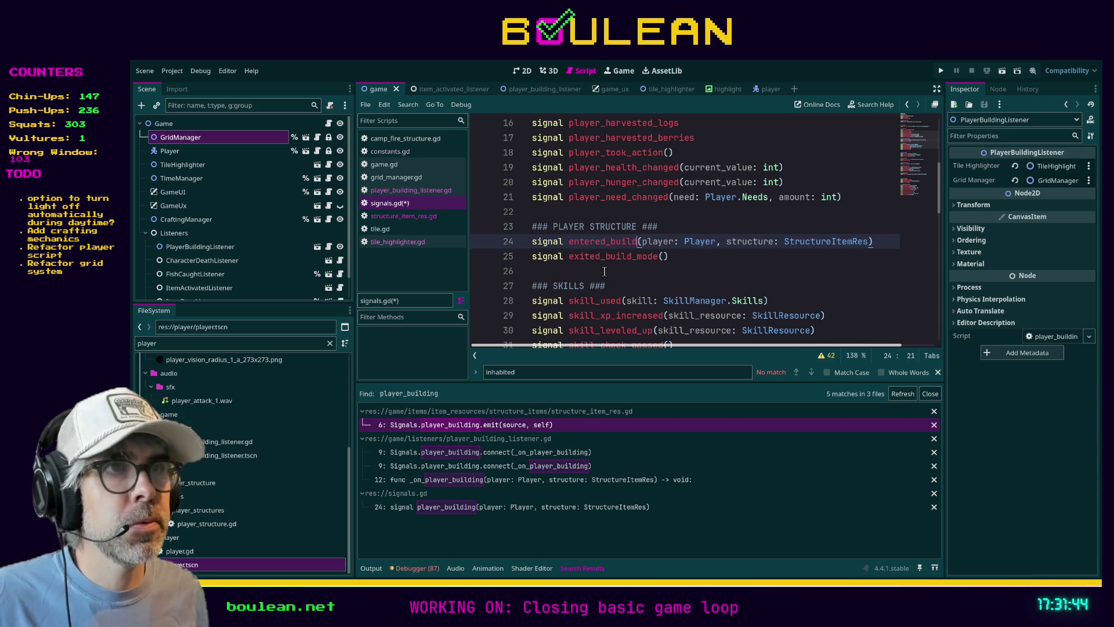
type("e")
key("ctrl+s")
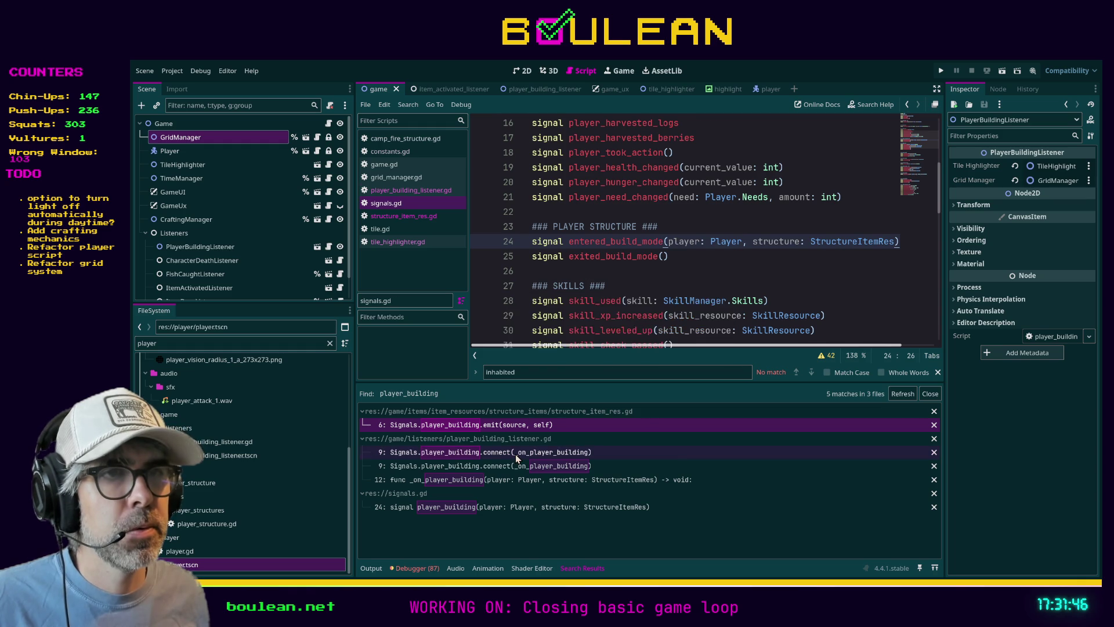
left_click(515, 452)
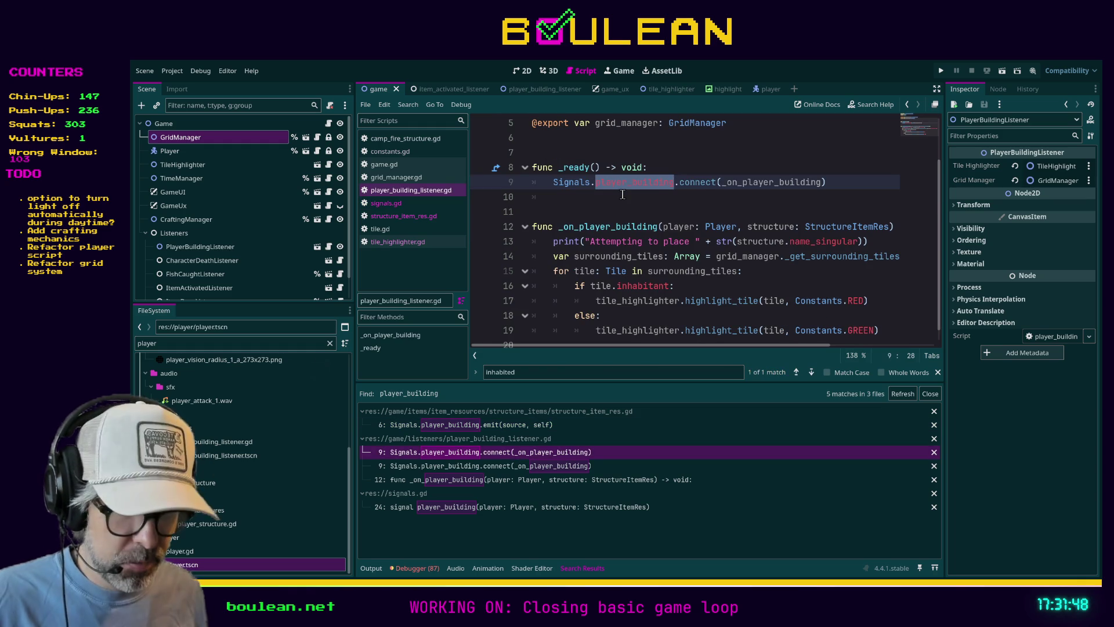
Step: On line 9, connect Signals.entered_build_mode to a handler named _on_entered_build_mode
type("entered_build_mode")
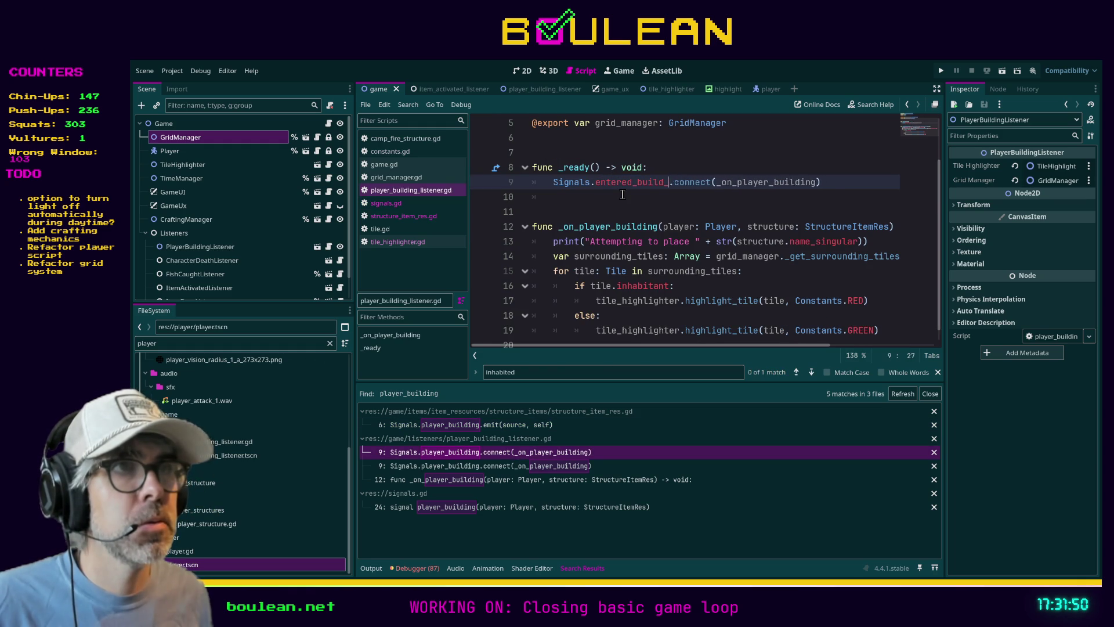
left_click(532, 467)
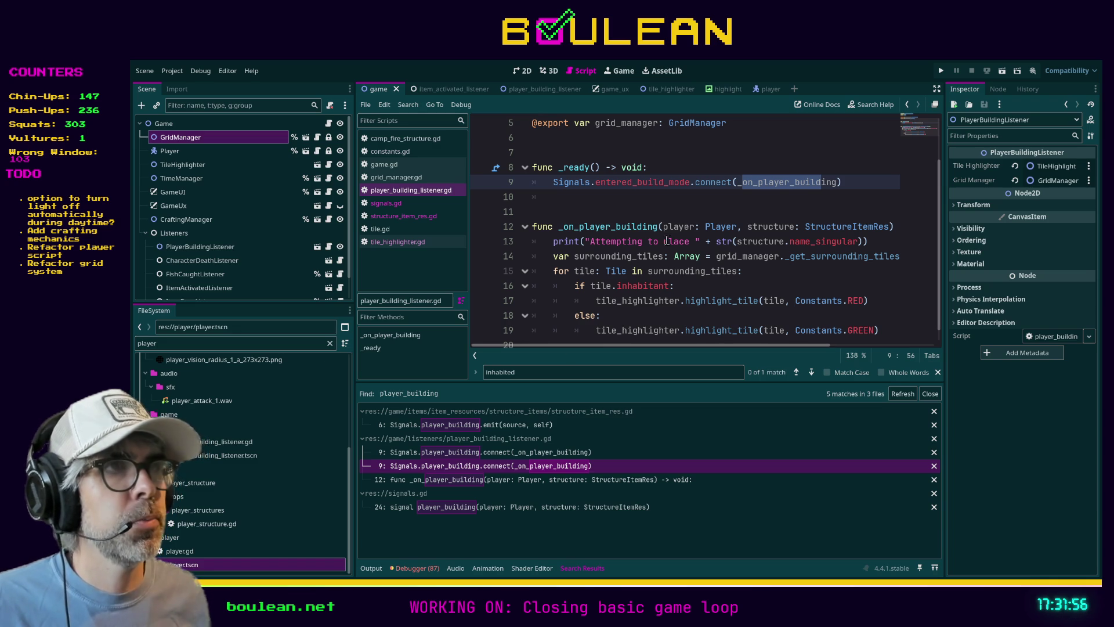
left_click(758, 184)
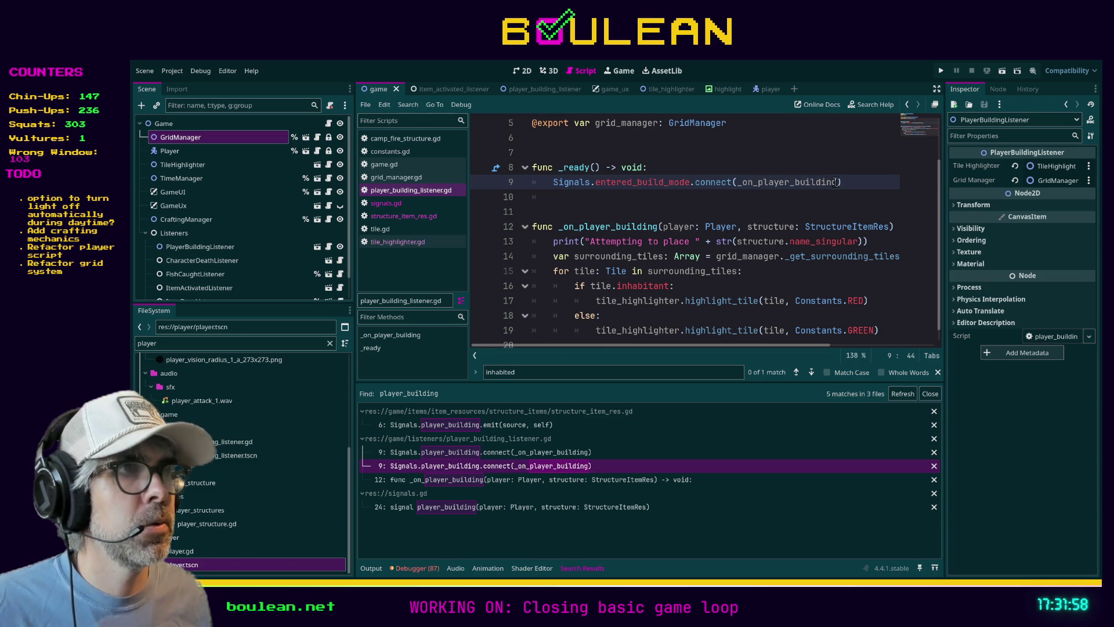
left_click(837, 182, "shift")
type("entered_build_")
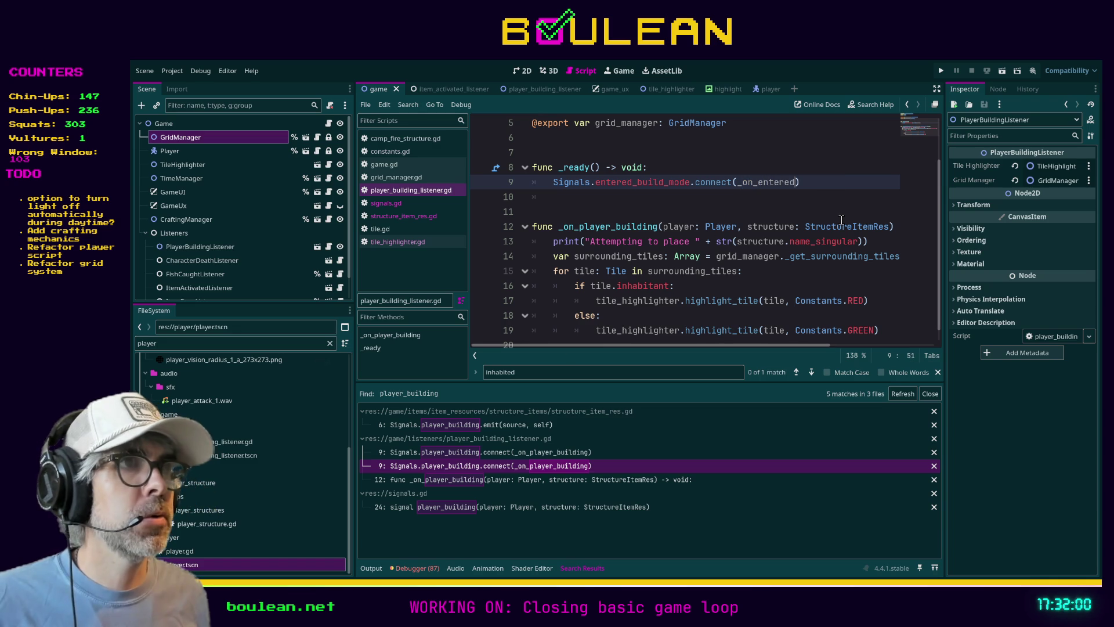
type("mode")
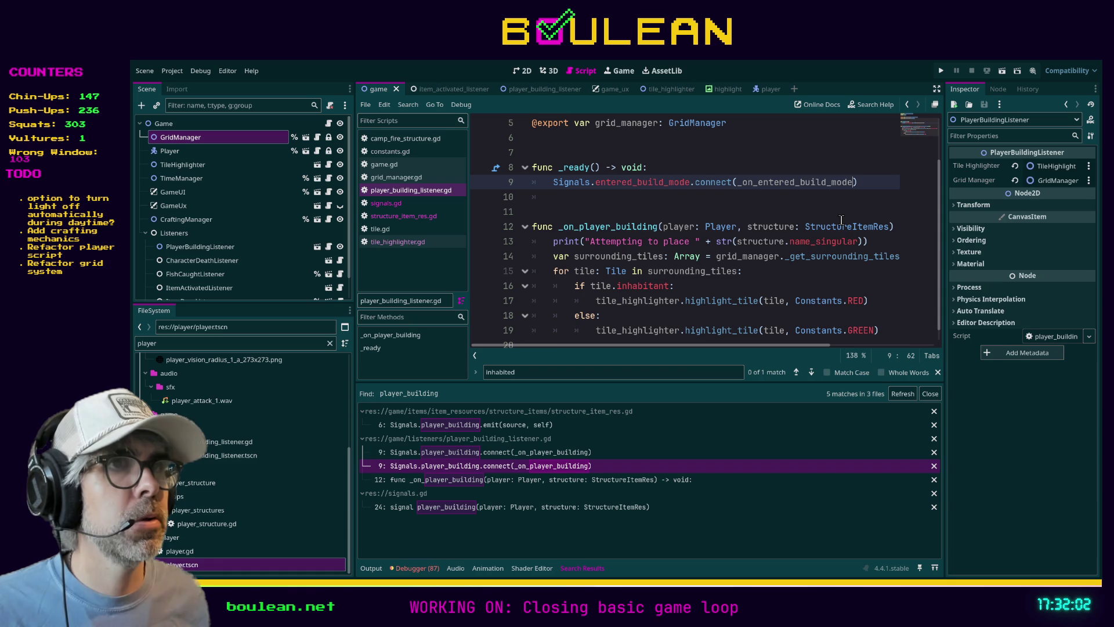
Step: Rename the line 12 function to _on_entered_build_mode and save player_building_listener.gd
left_click(796, 182)
double_click(796, 182)
key("ctrl+c")
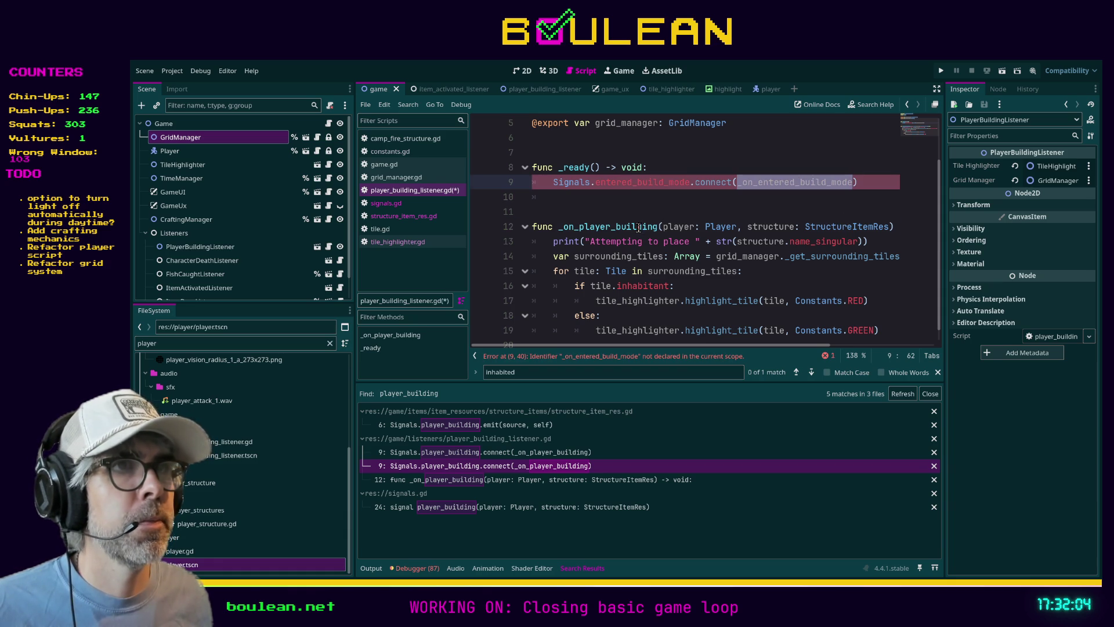
double_click(641, 227)
key("ctrl+v")
left_click(696, 212)
key("ctrl+s")
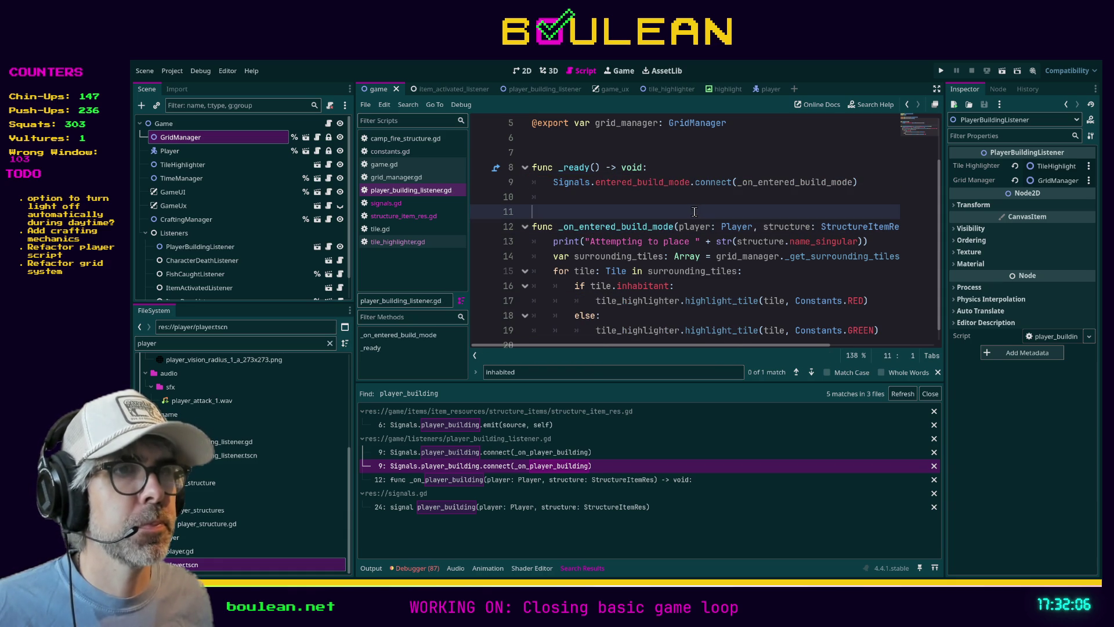
left_click(579, 479)
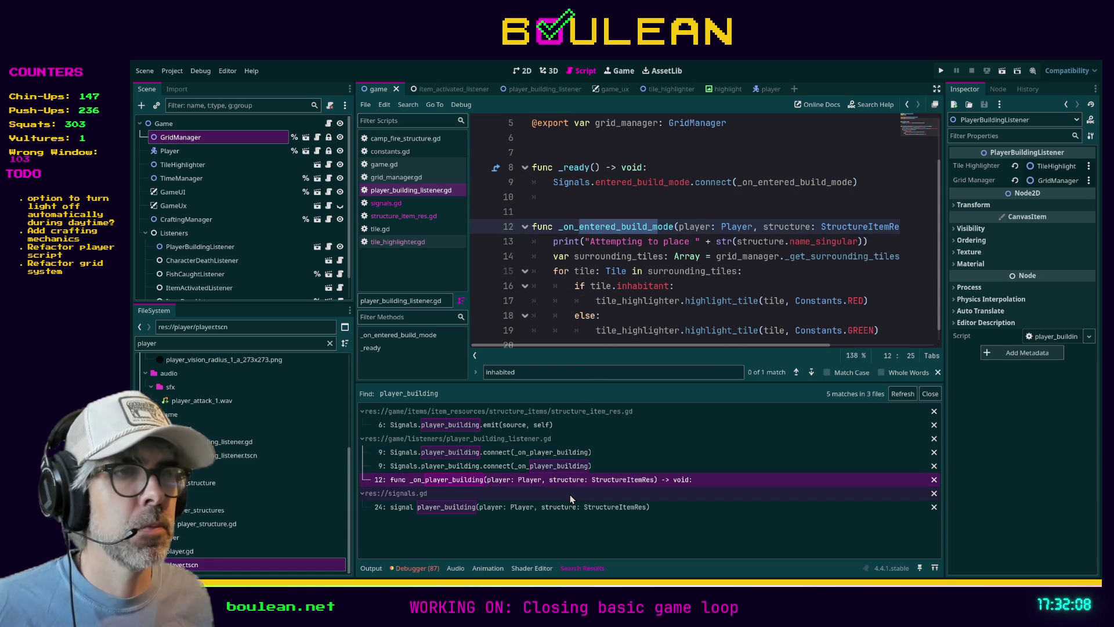
left_click(545, 507)
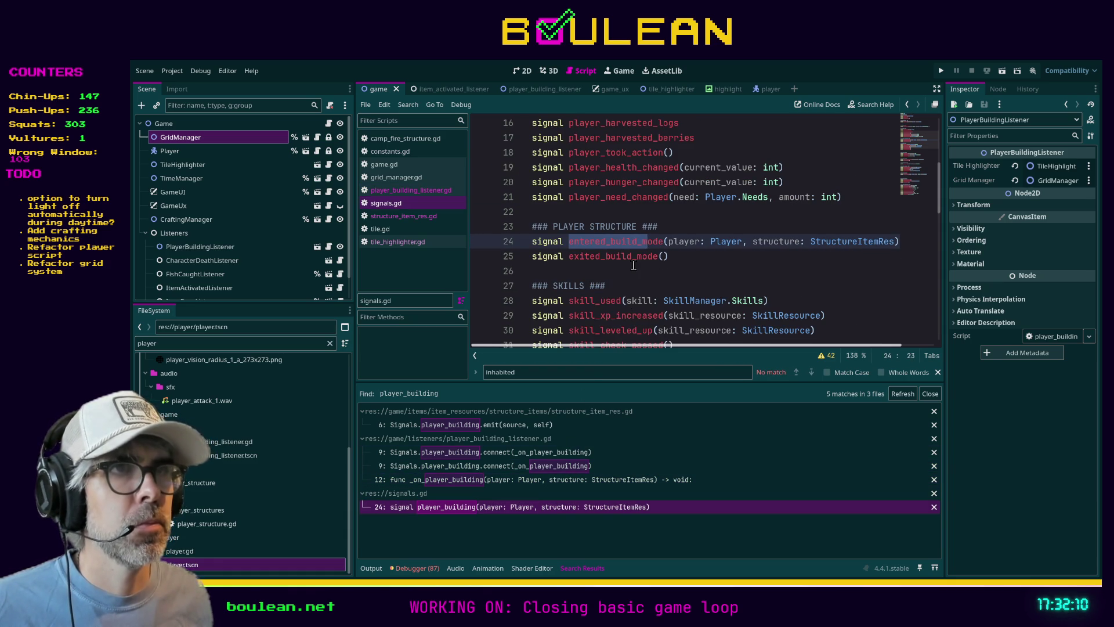
Step: Refresh the search and change the emit in structure_item_res.gd's activate to entered_build_mode
left_click(903, 394)
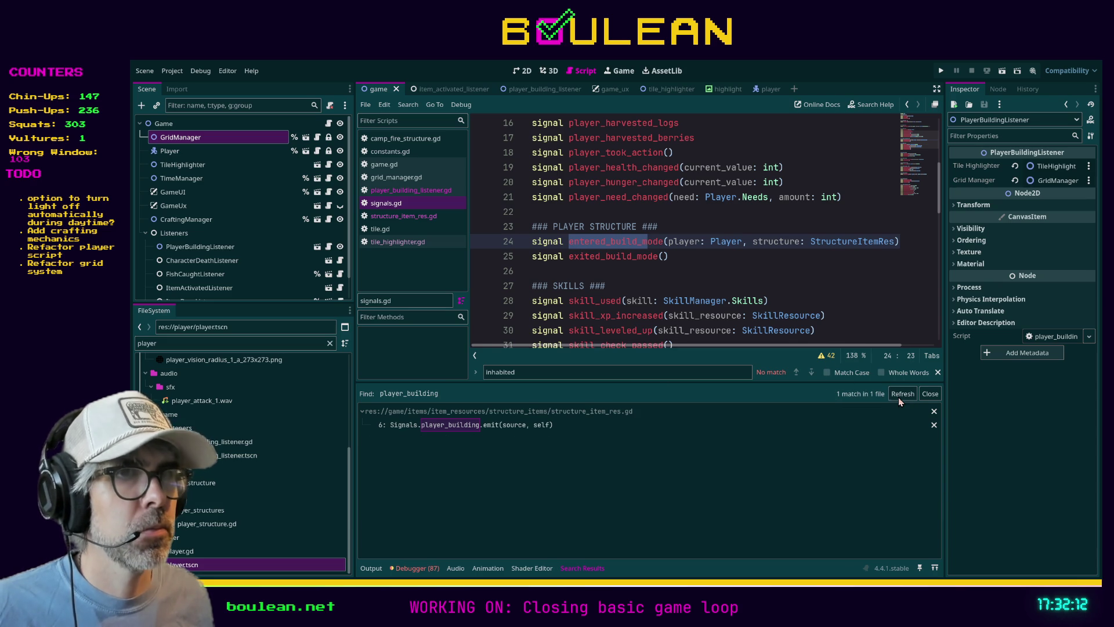
left_click(514, 426)
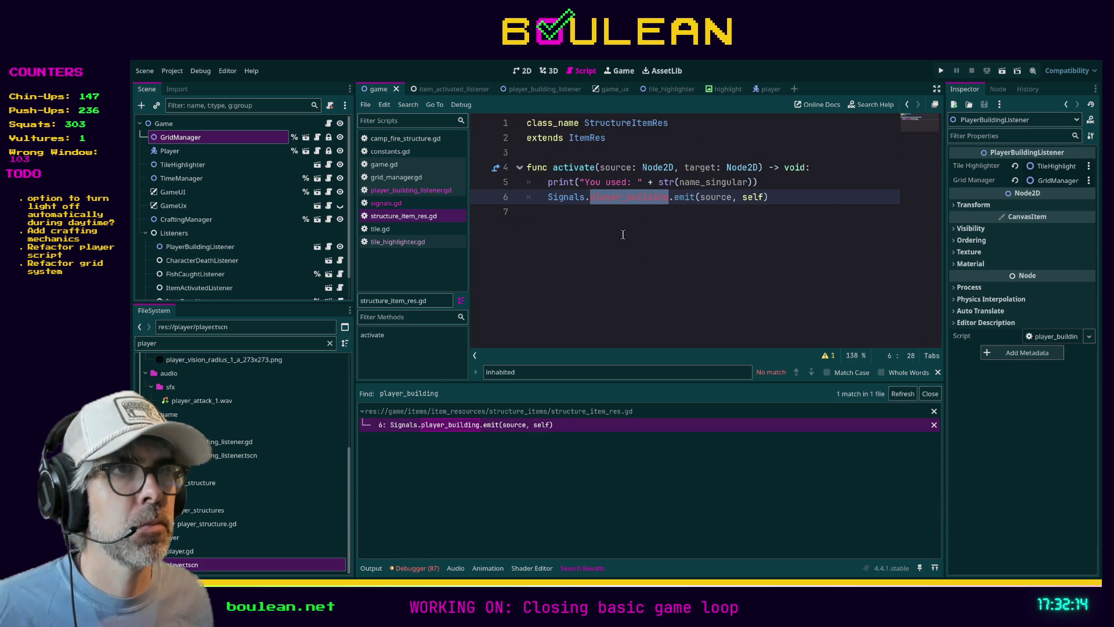
type("ent")
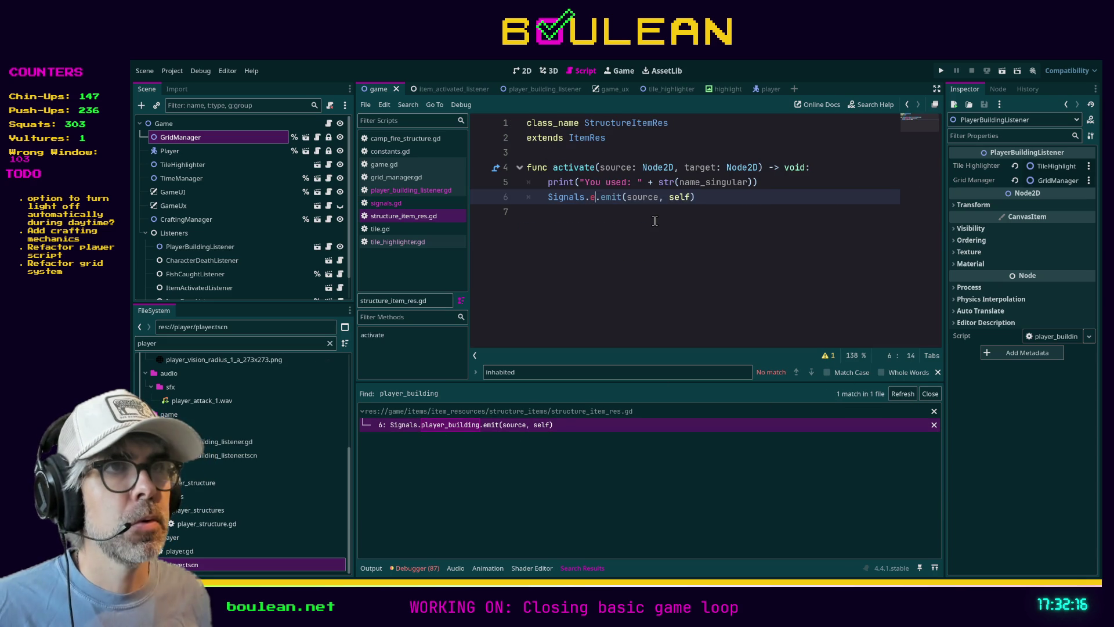
key("Return")
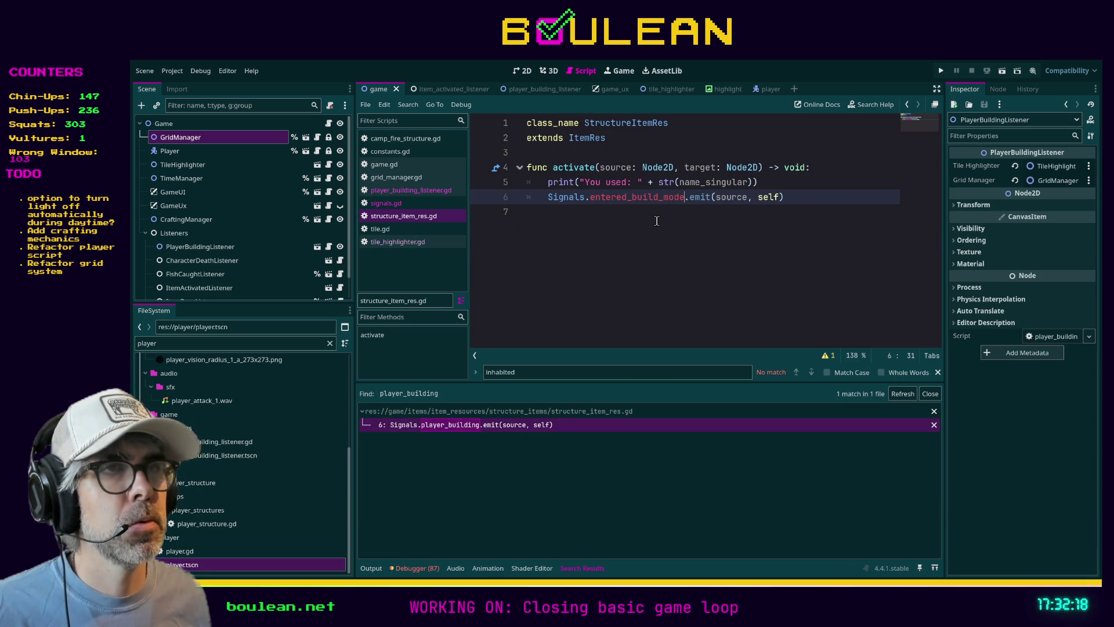
left_click(631, 217)
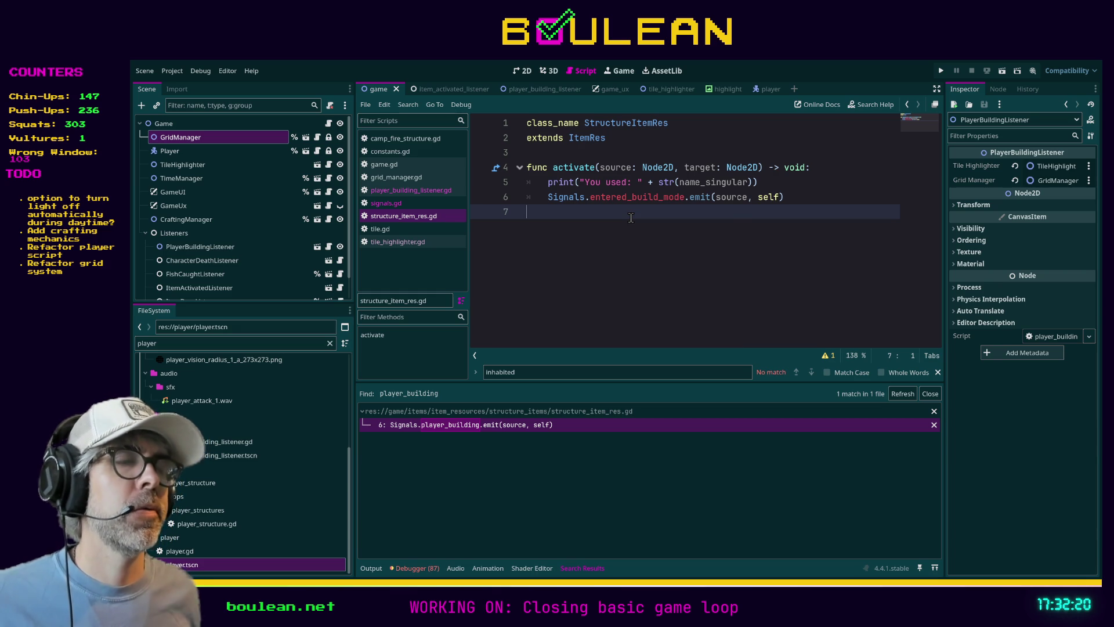
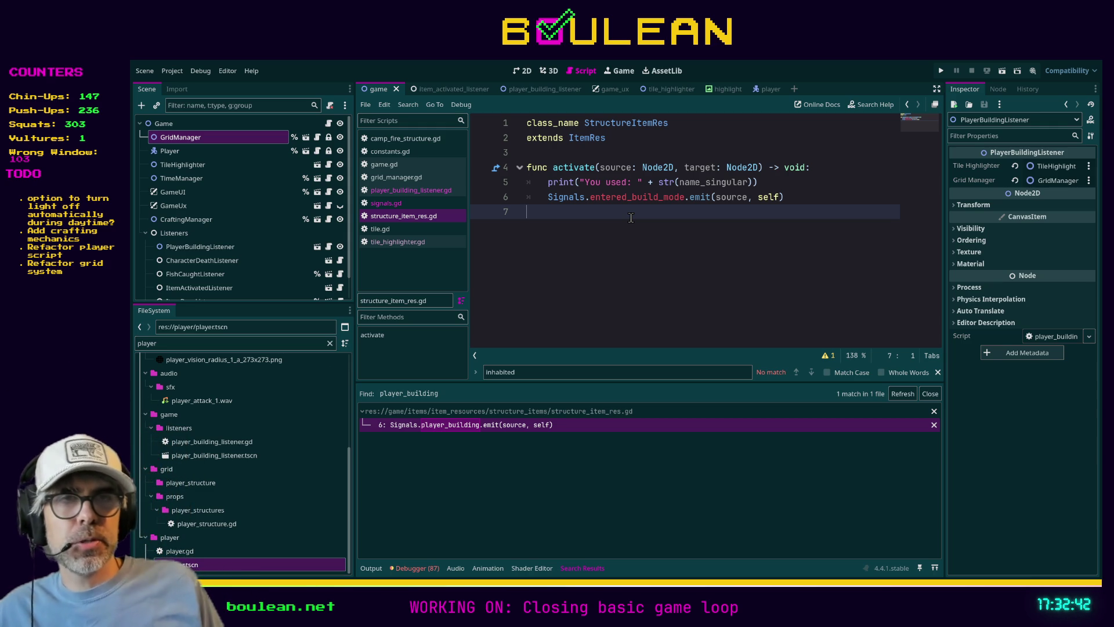
Step: Open game.gd and search within it for 'hotbar', then for 'on_hotbar_slot'
left_click(403, 163)
left_click(686, 265)
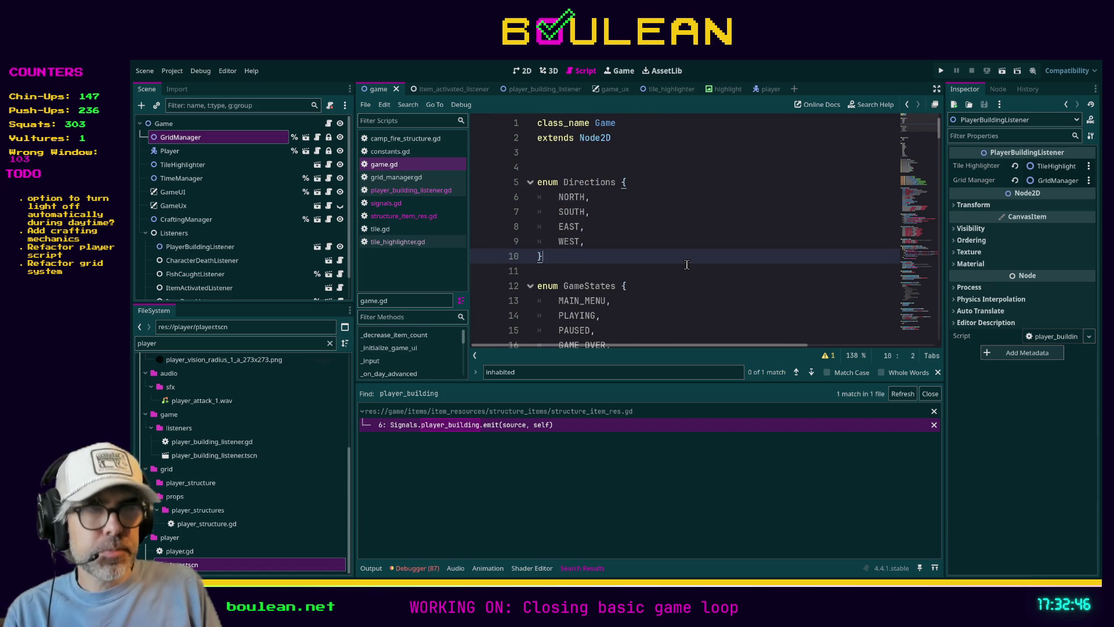
key("ctrl+f")
type("hotbar")
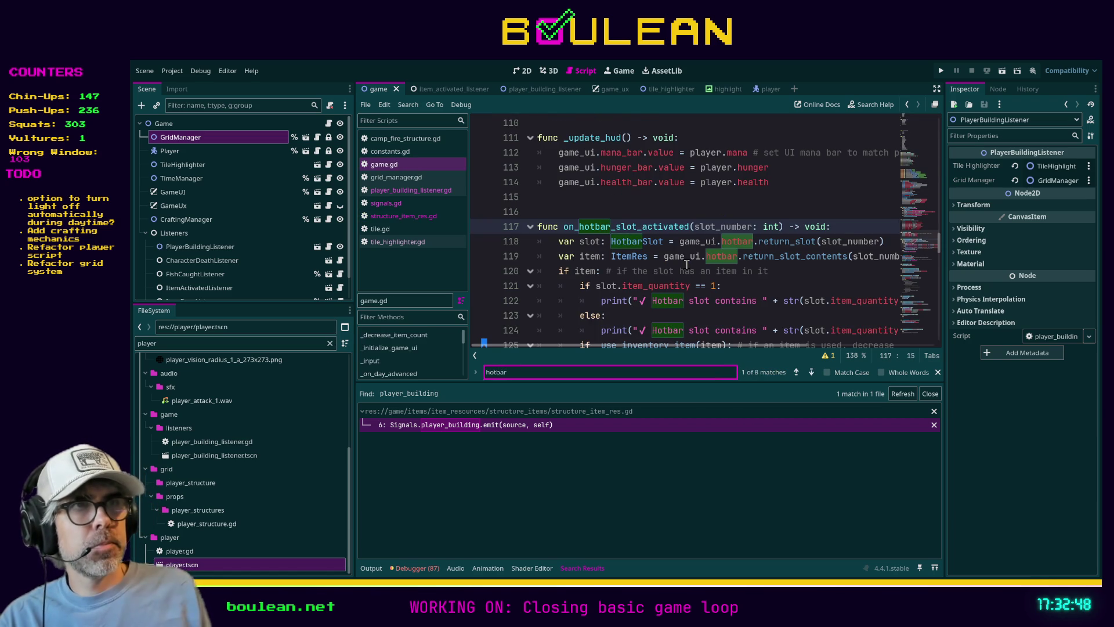
key("Return")
key("Return")
key("Return")
key("Return")
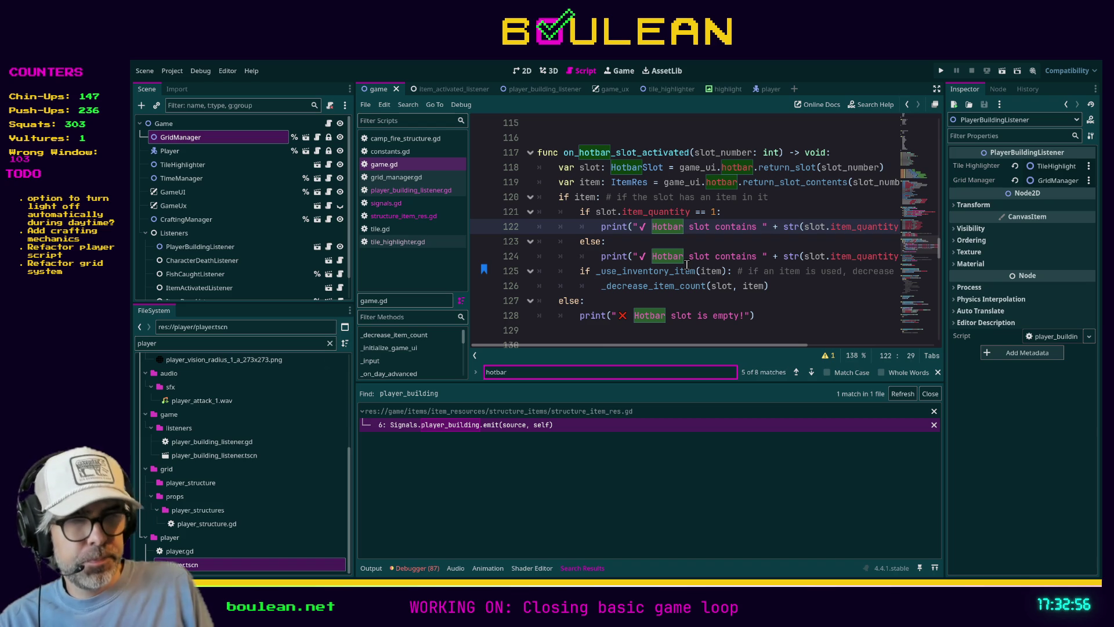
key("ctrl+BackSpace")
type("on_ho")
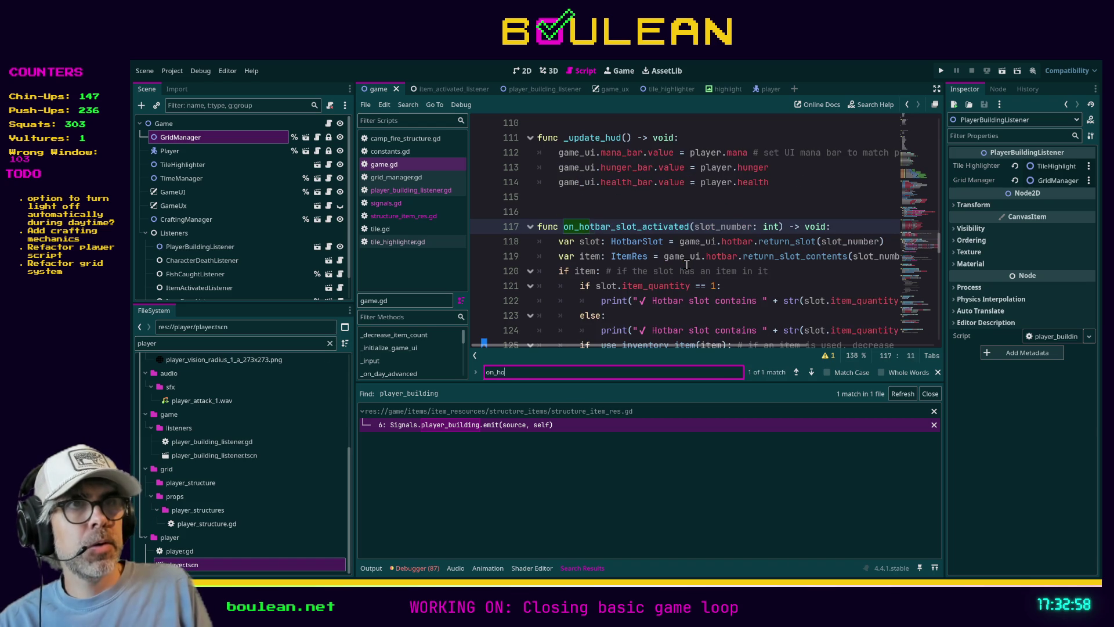
type("tbar_slot")
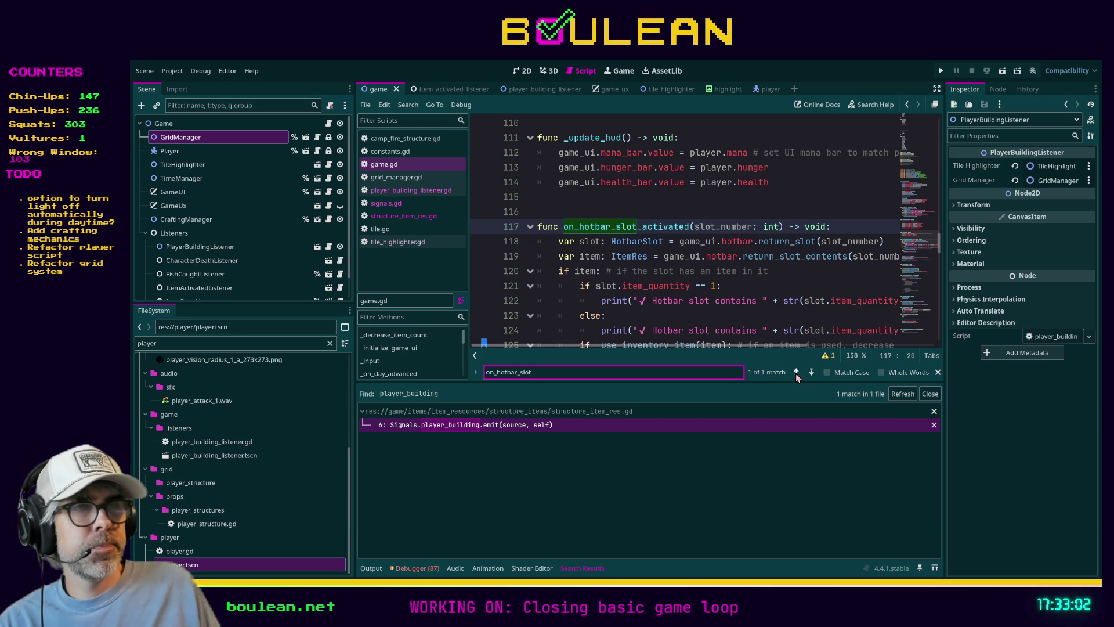
scroll(730, 285, "up", 2)
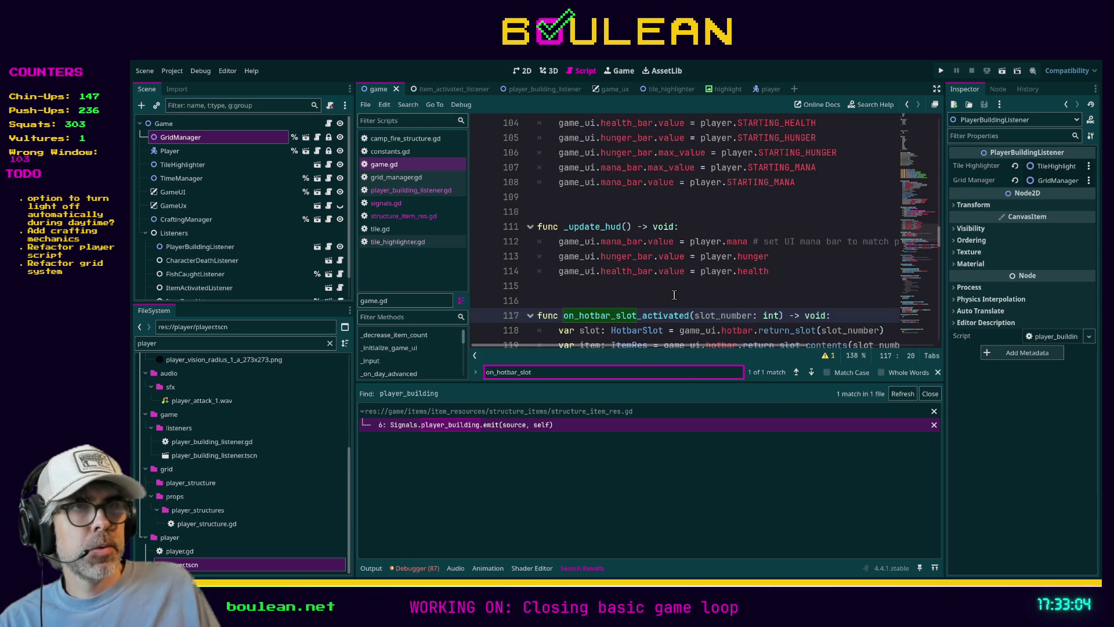
Step: Search the whole project for on_hotbar_slot_activated and open the first player.gd match
double_click(653, 315)
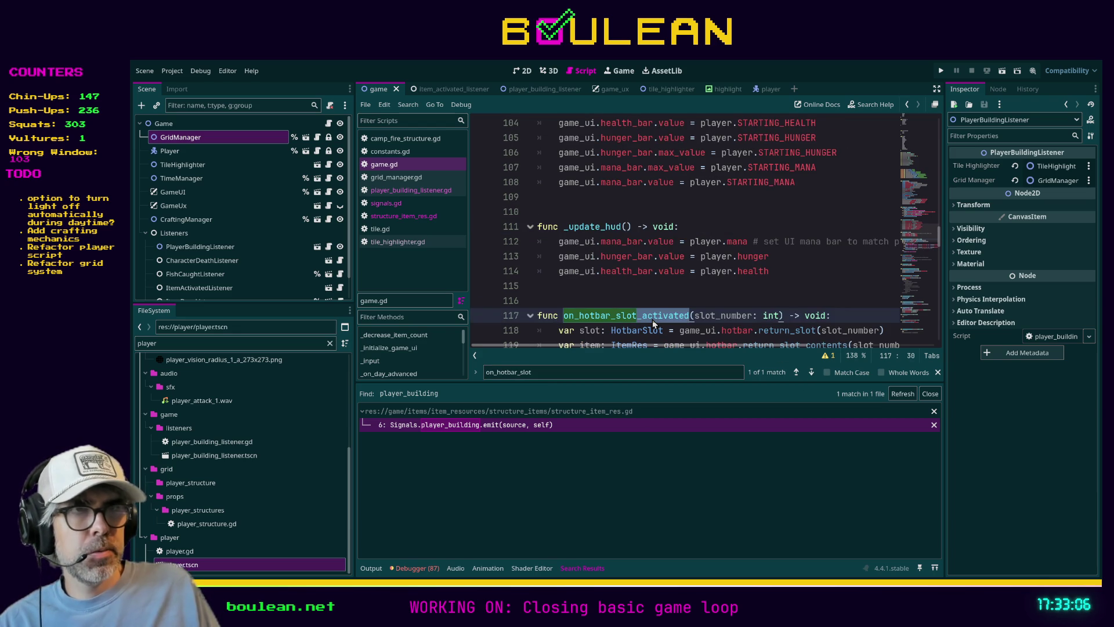
key("ctrl+shift+f")
key("Return")
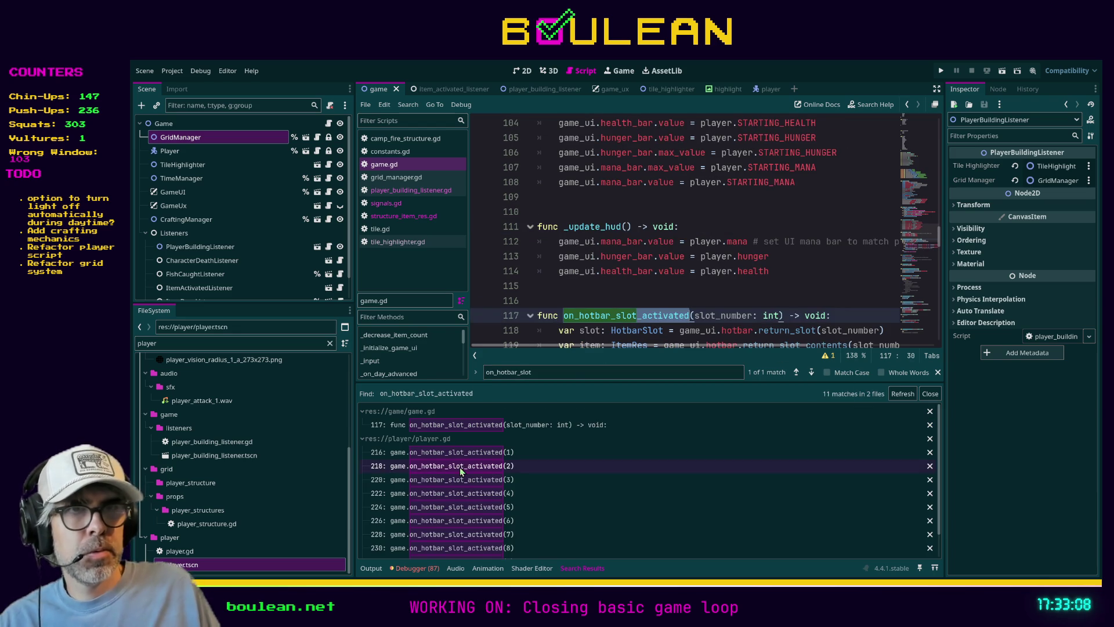
left_click(465, 457)
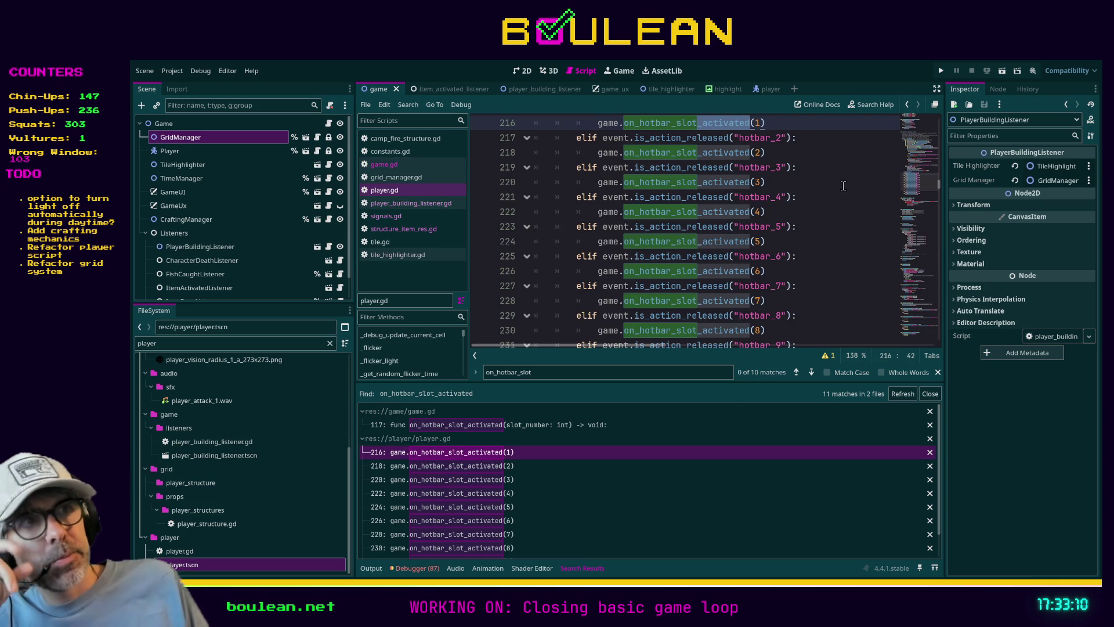
Step: Review player.gd's hotbar calls and put the caret after the zoom_in_progress declaration on line 82
scroll(829, 218, "up", 1)
scroll(830, 218, "up", 1)
scroll(829, 218, "down", 1)
scroll(830, 218, "up", 1)
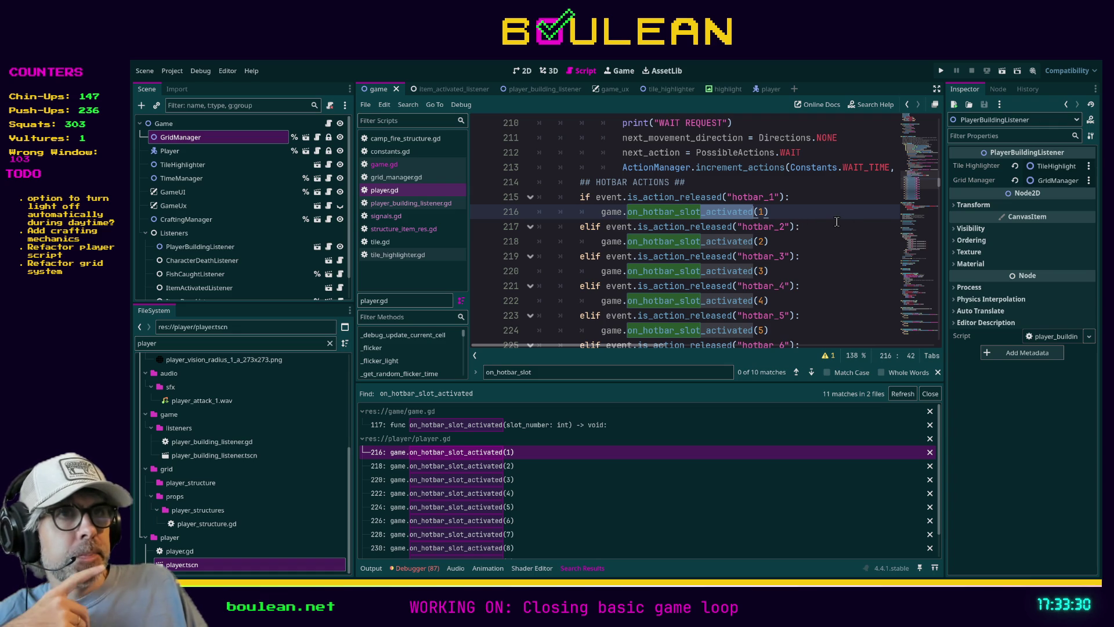
scroll(816, 209, "up", 20)
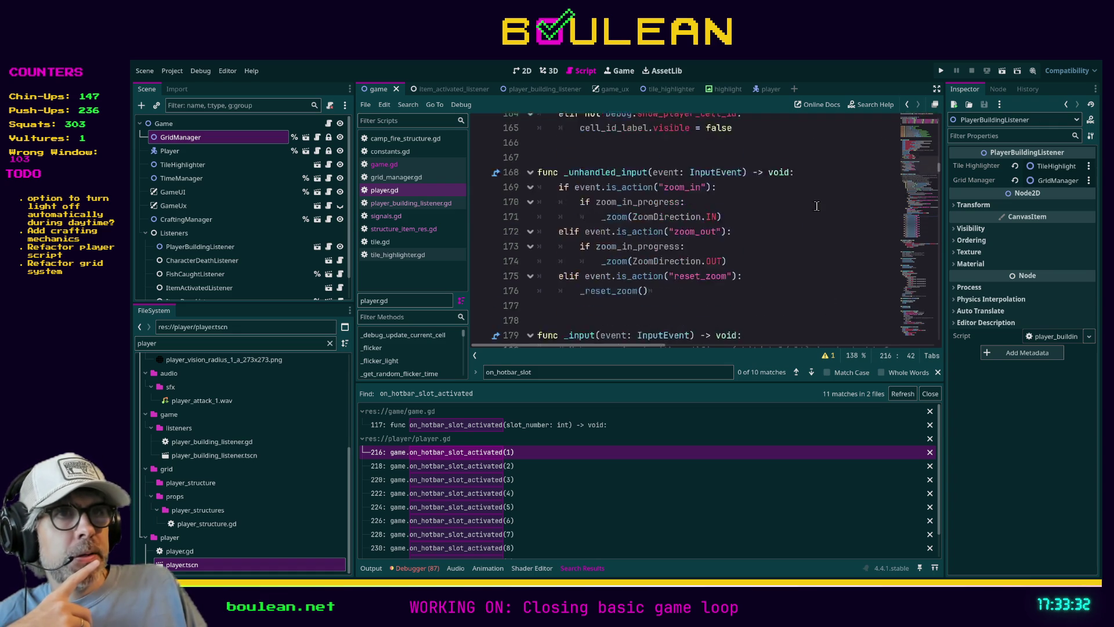
scroll(816, 209, "up", 1)
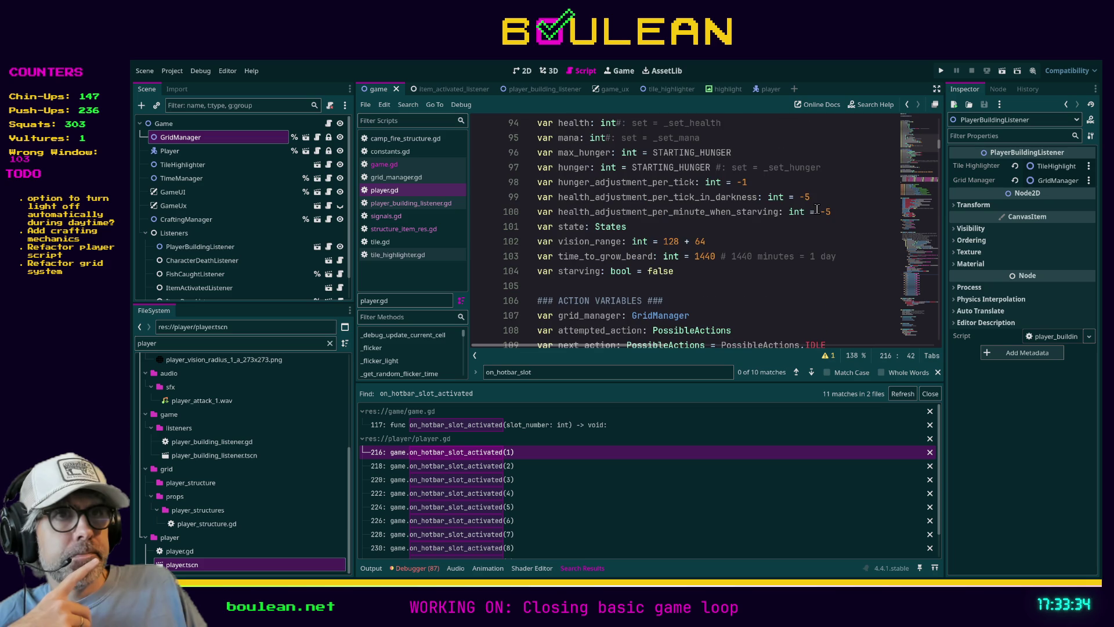
scroll(817, 209, "up", 8)
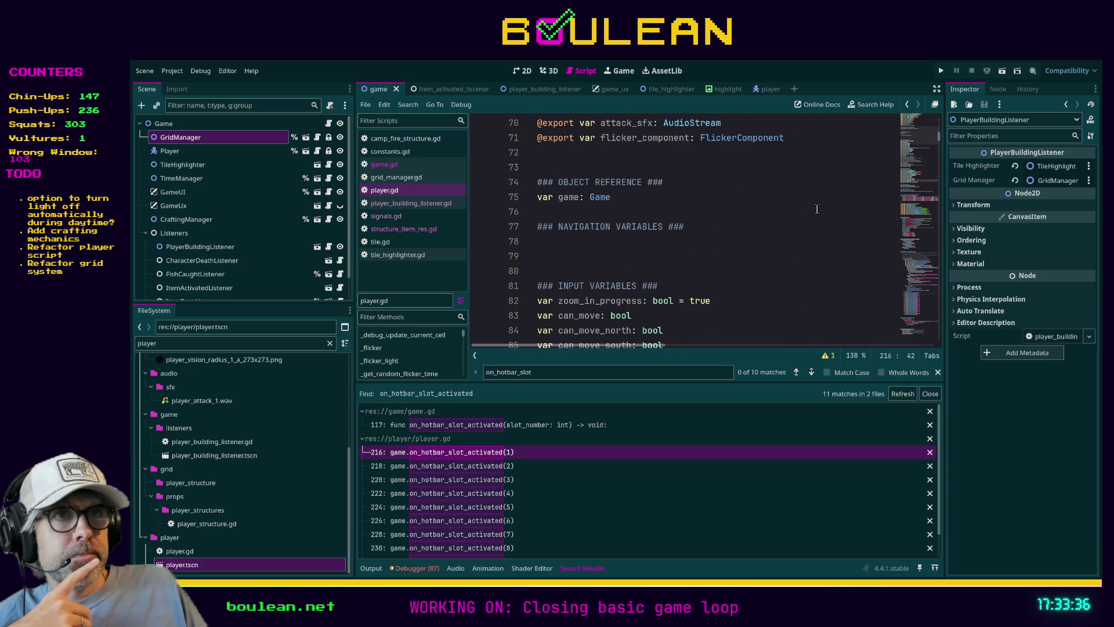
scroll(812, 208, "down", 6)
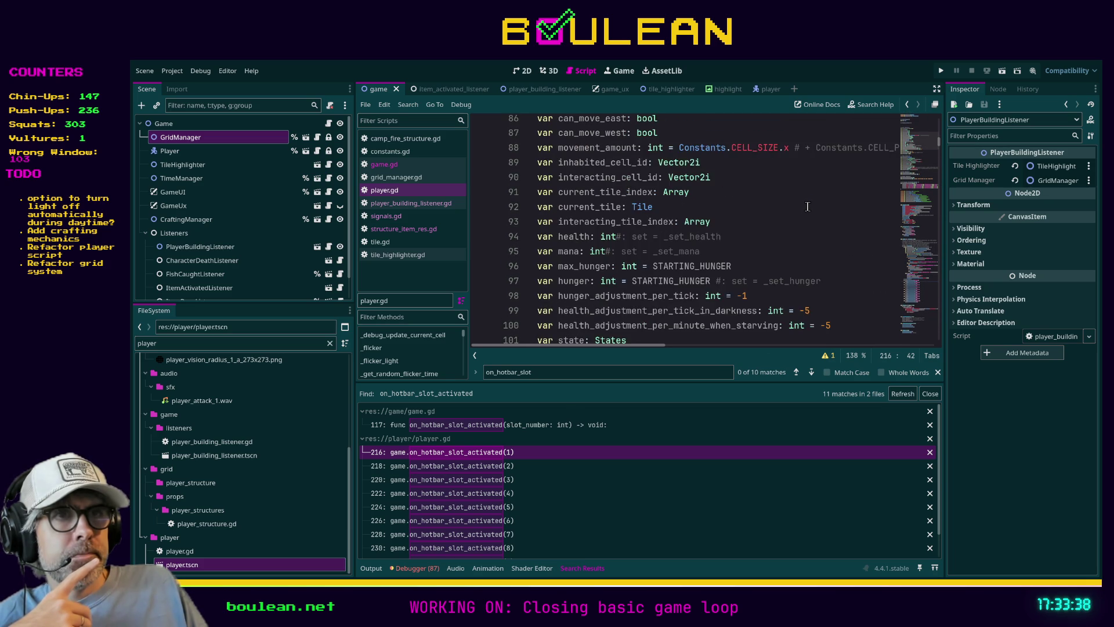
scroll(808, 206, "down", 1)
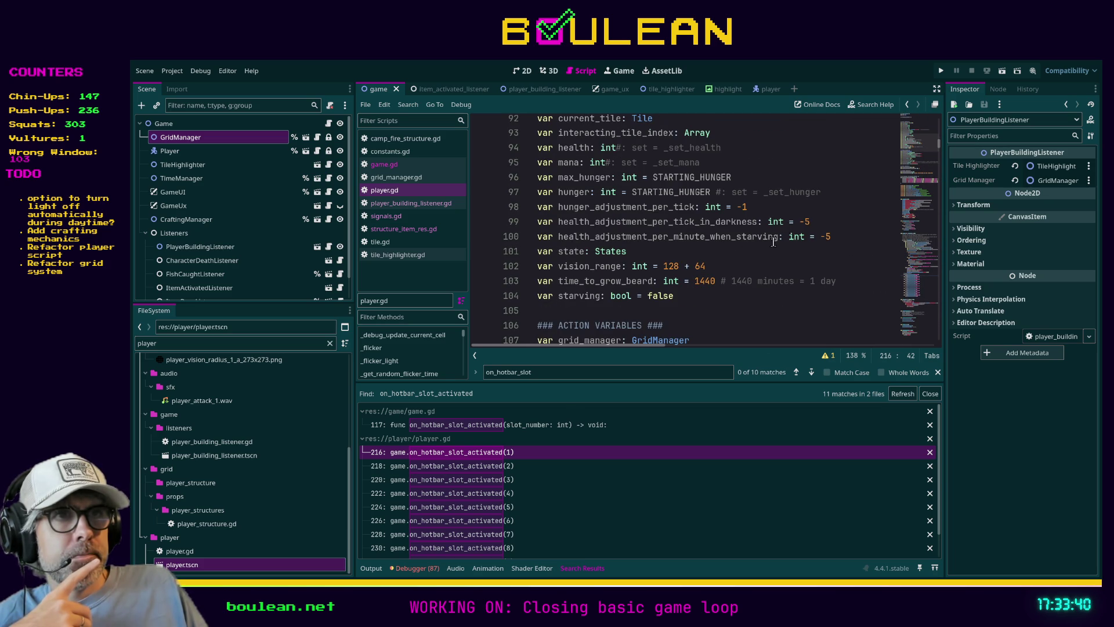
scroll(754, 254, "up", 2)
scroll(754, 253, "up", 2)
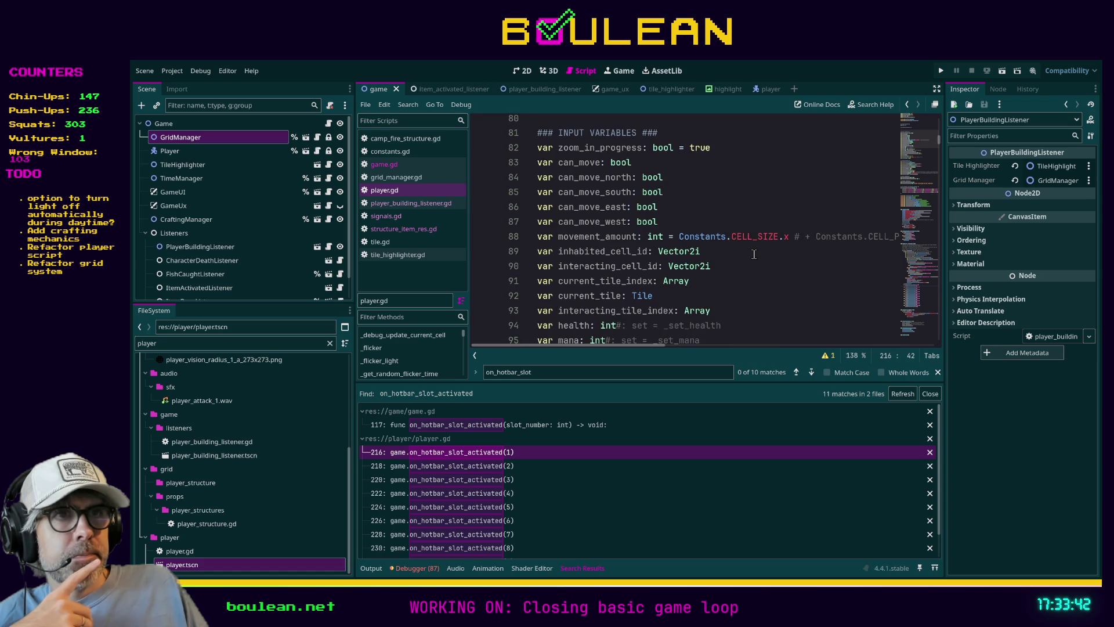
scroll(754, 254, "up", 2)
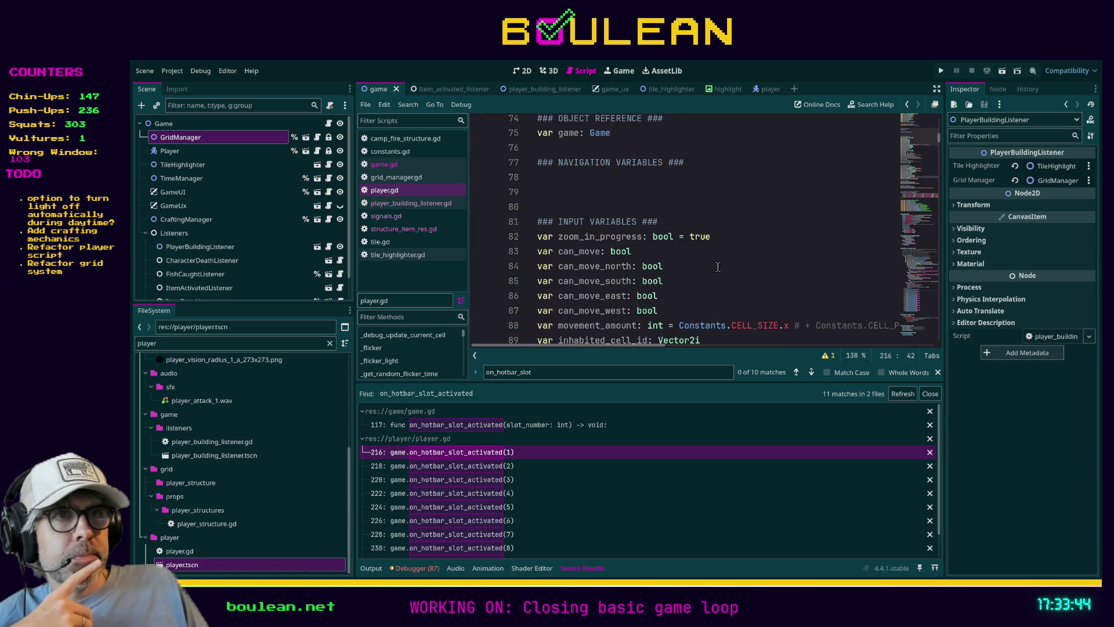
scroll(678, 297, "down", 1)
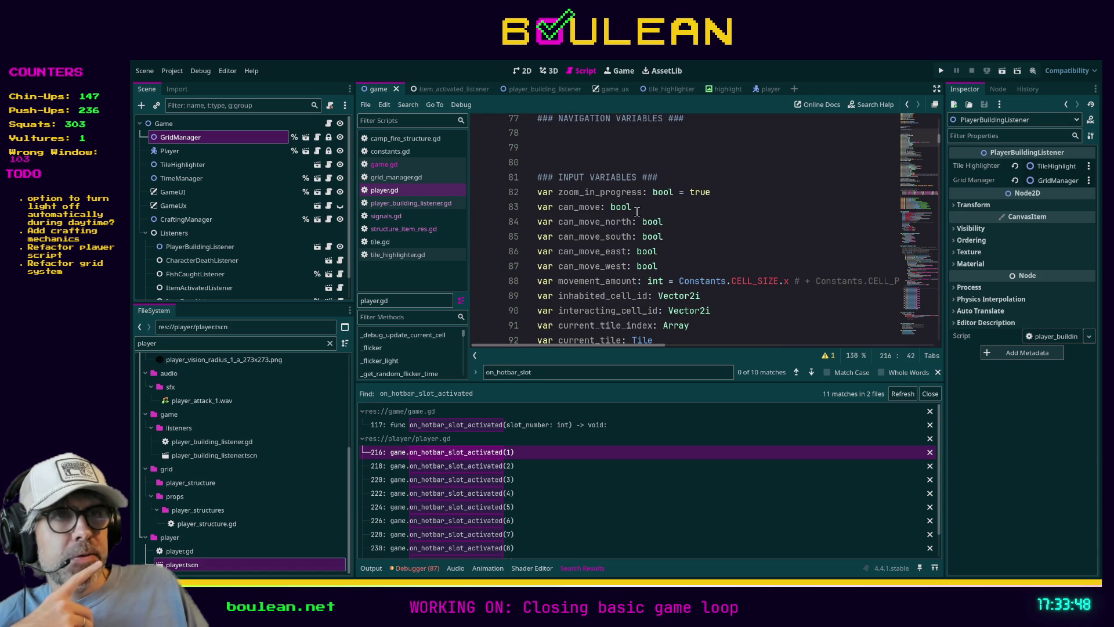
left_click(746, 192)
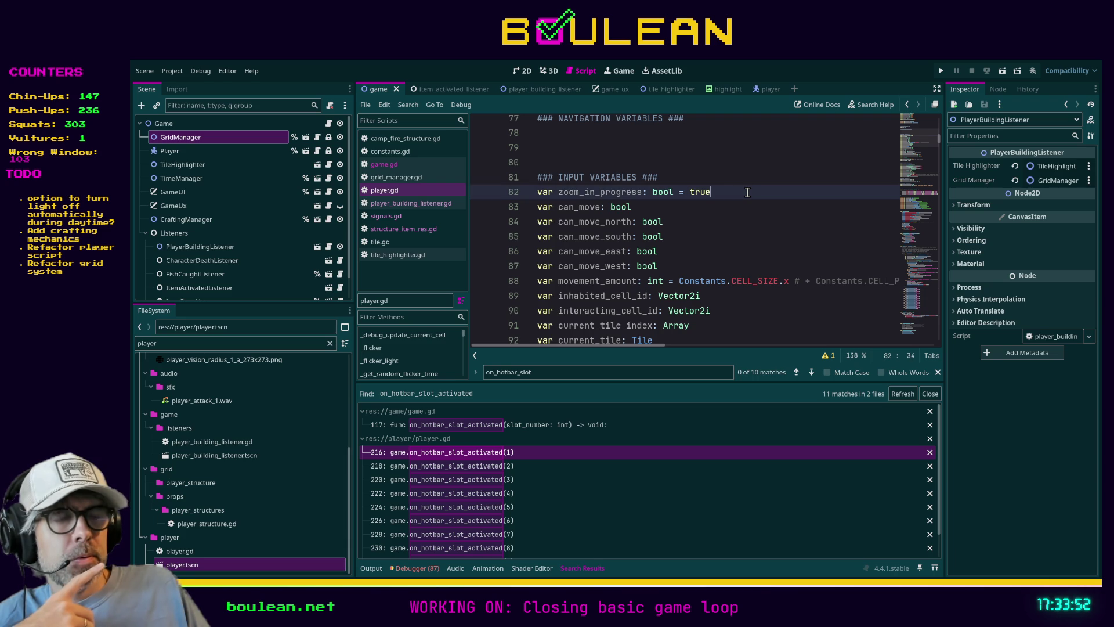
Step: Below zoom_in_progress, add a NAVIGATION VARIABLES heading and declare last_hotbar_slot_pressed: String
key("Return")
key("Return")
type("#")
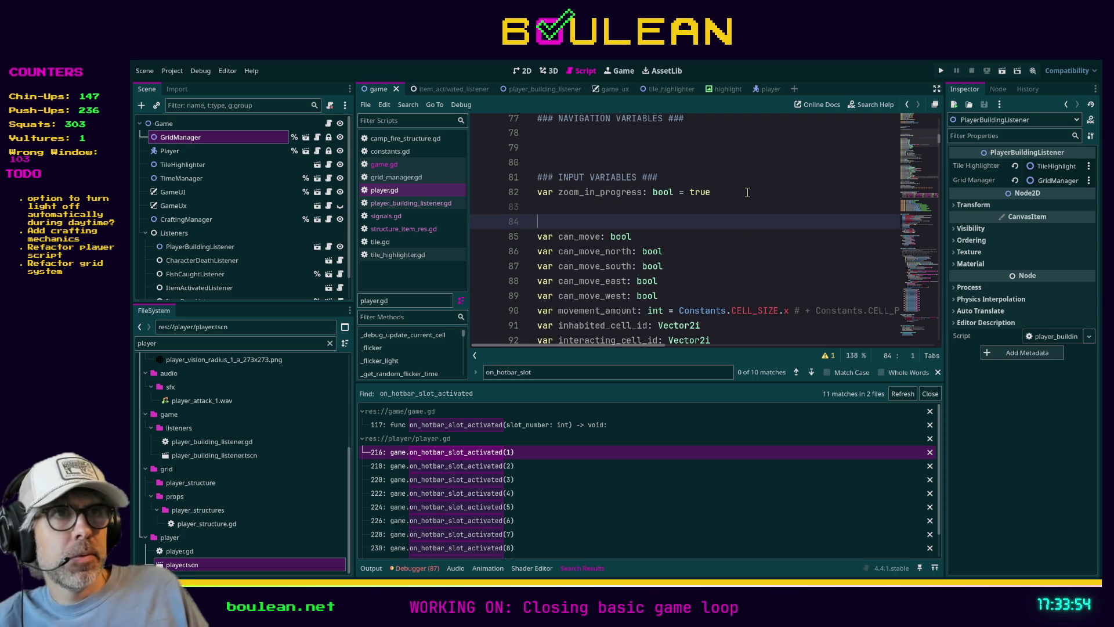
type("## ")
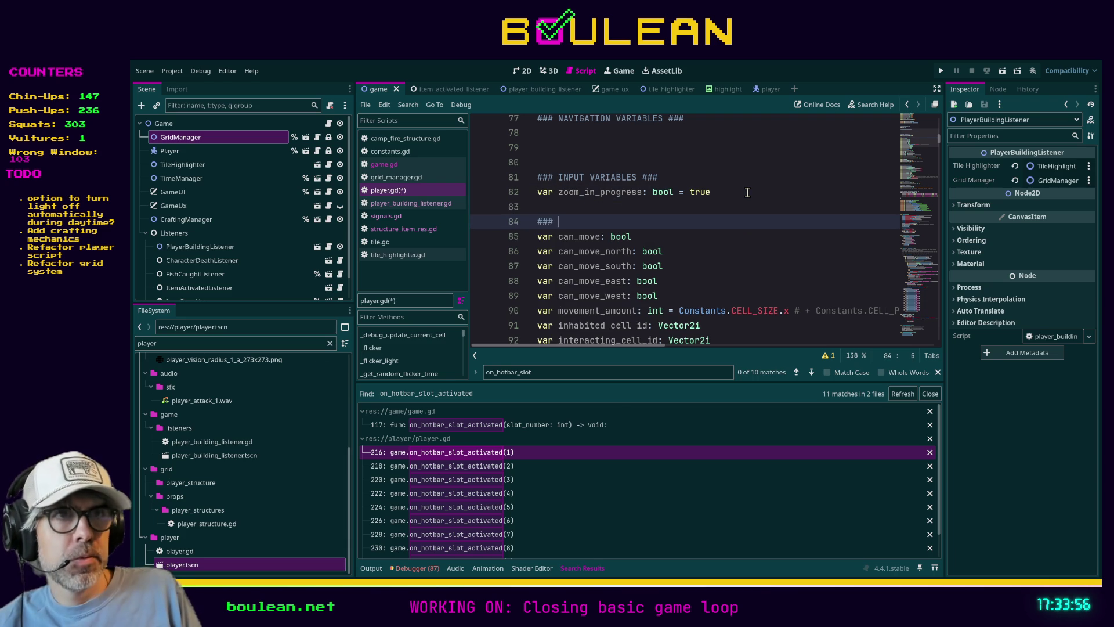
type("NAVIGATION VARIABLES ###")
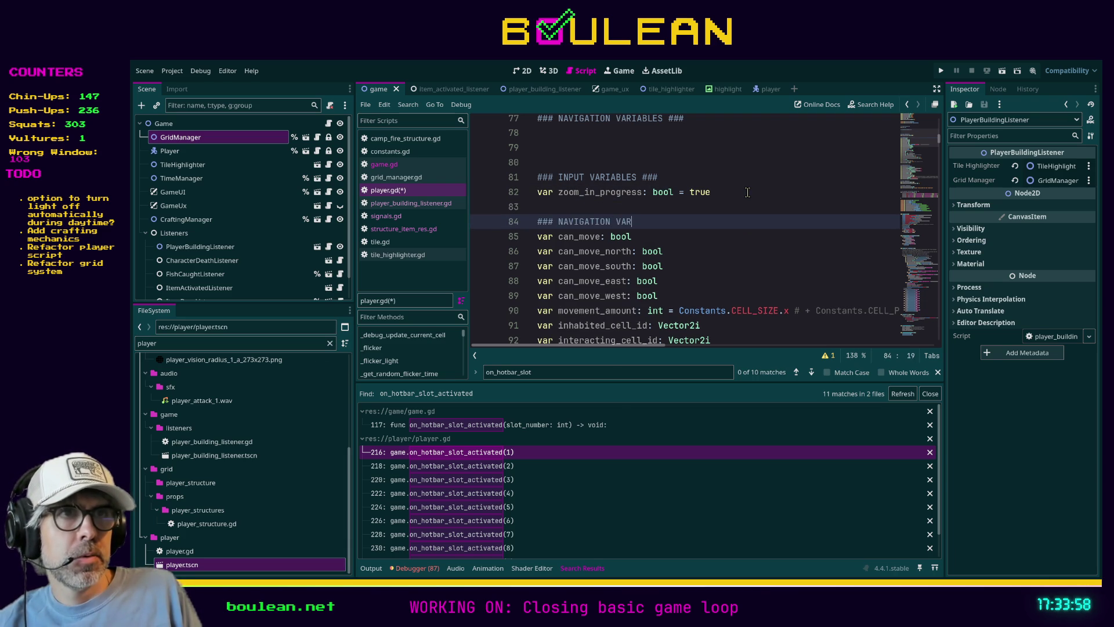
key("Up")
type("var ")
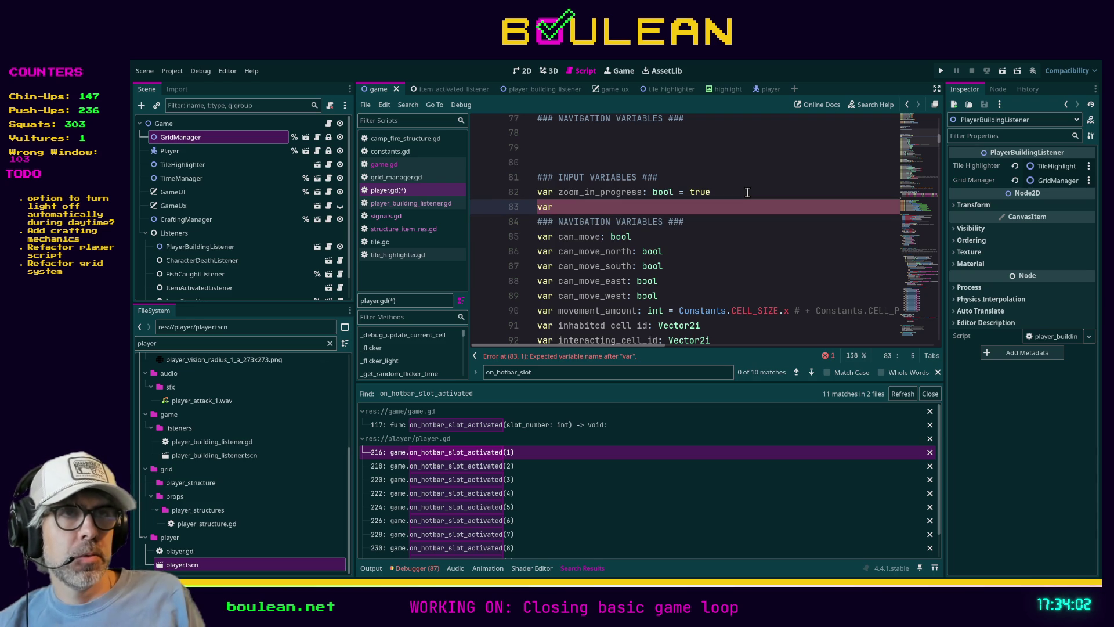
type("last_hotbar")
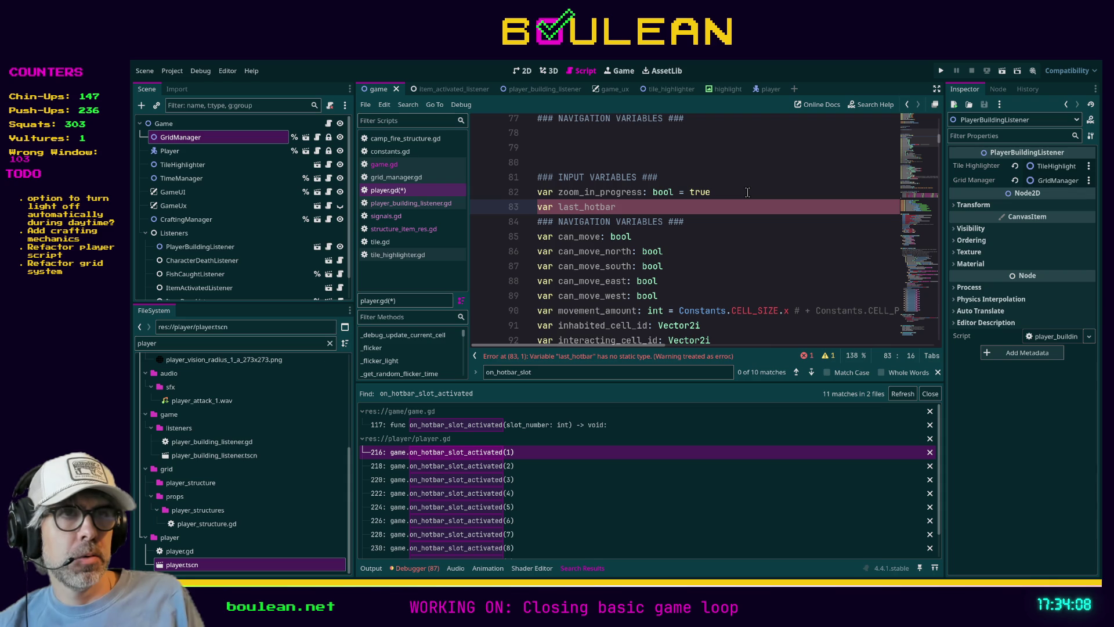
key("BackSpace")
key("BackSpace")
key("BackSpace")
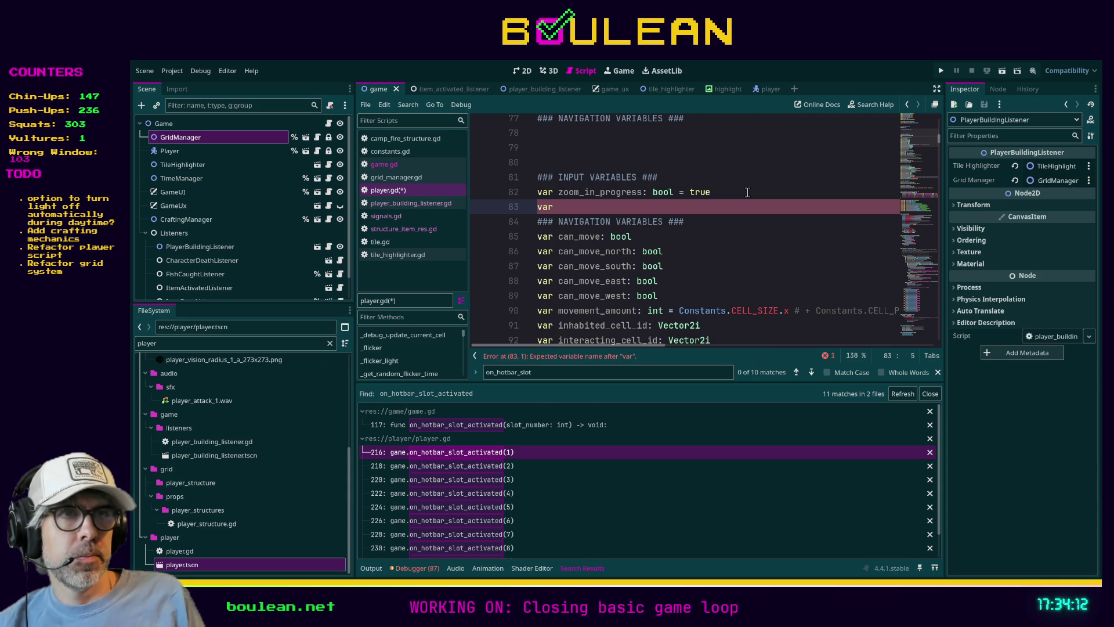
type("previo")
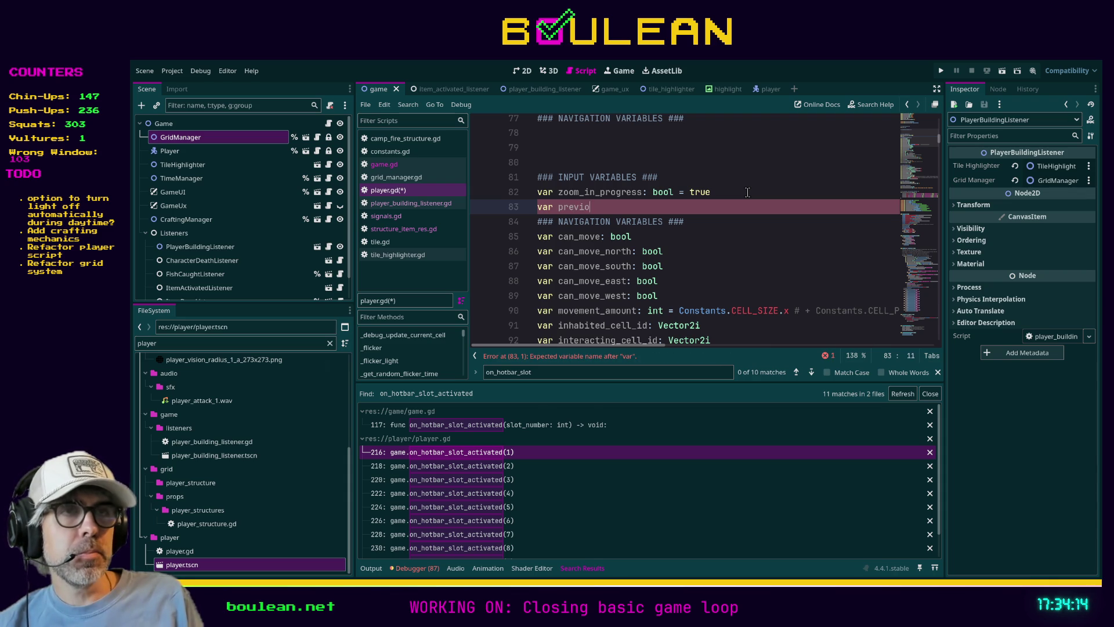
key("BackSpace")
key("BackSpace")
key("BackSpace")
key("BackSpace")
key("BackSpace")
key("BackSpace")
type("last")
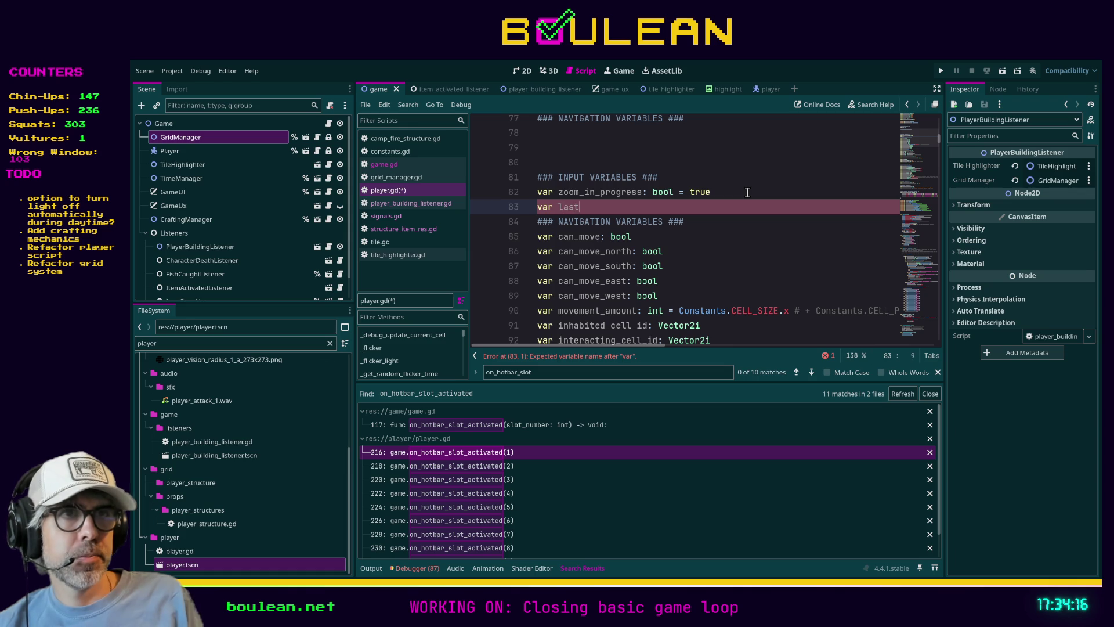
type("_hotbar_slot")
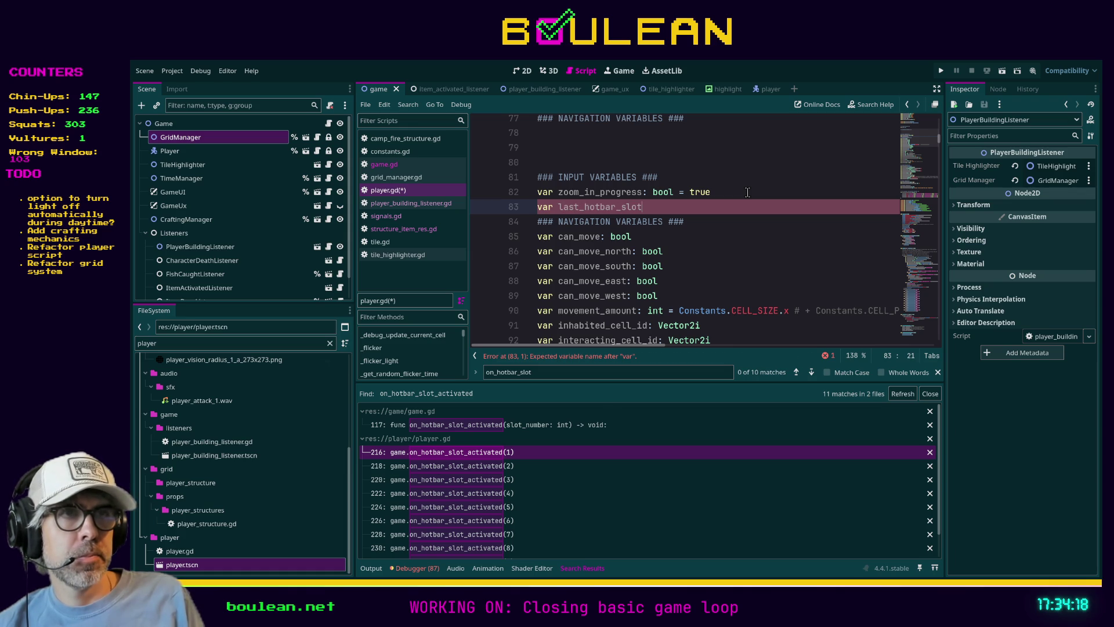
type("_pressed: String")
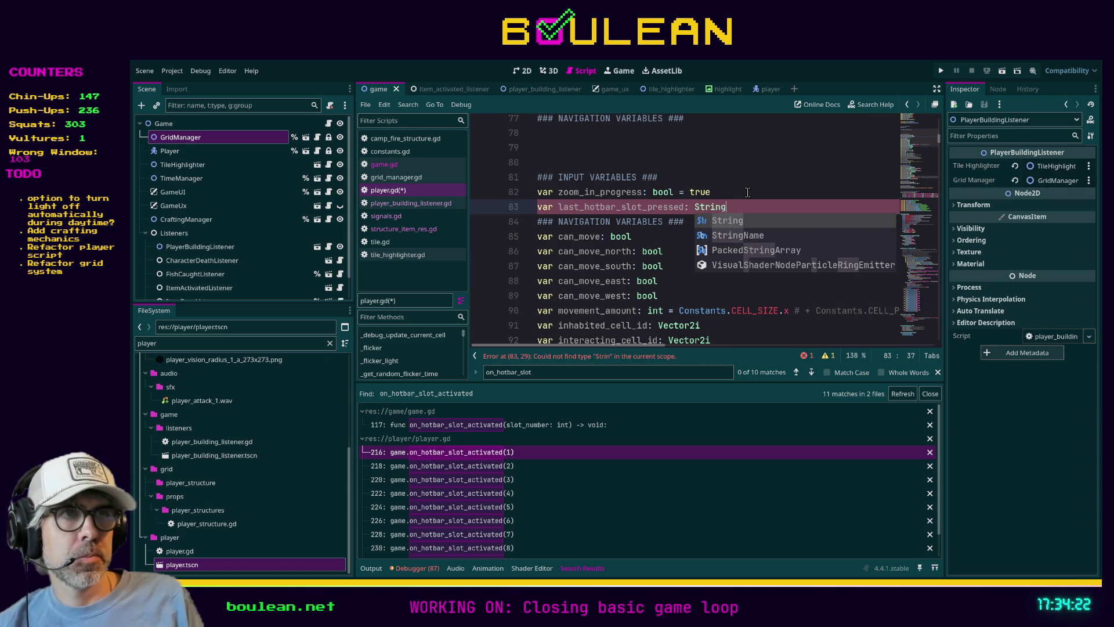
type(" = \"ho")
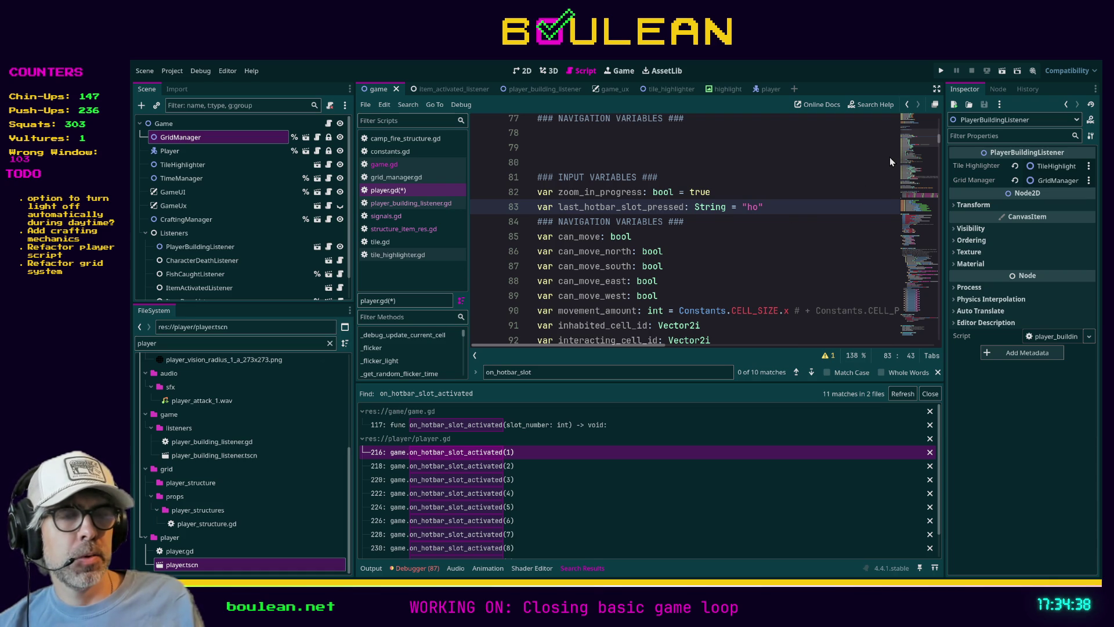
Step: Remove the unfinished "ho" default value and save player.gd
left_click(777, 211)
key("shift+Left")
key("shift+Left")
key("shift+Left")
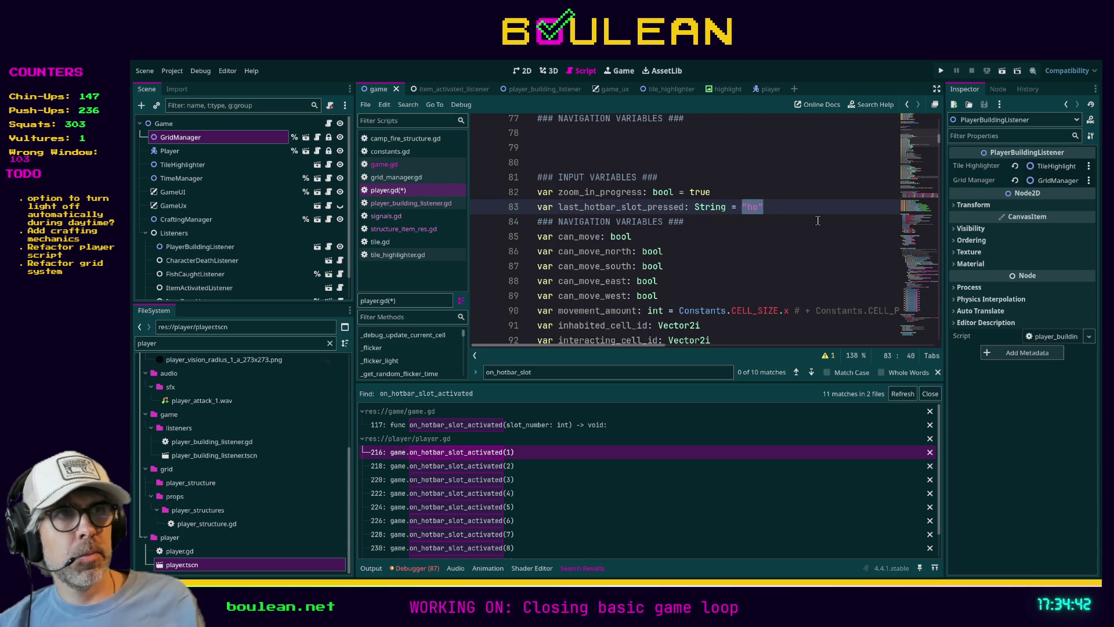
key("BackSpace")
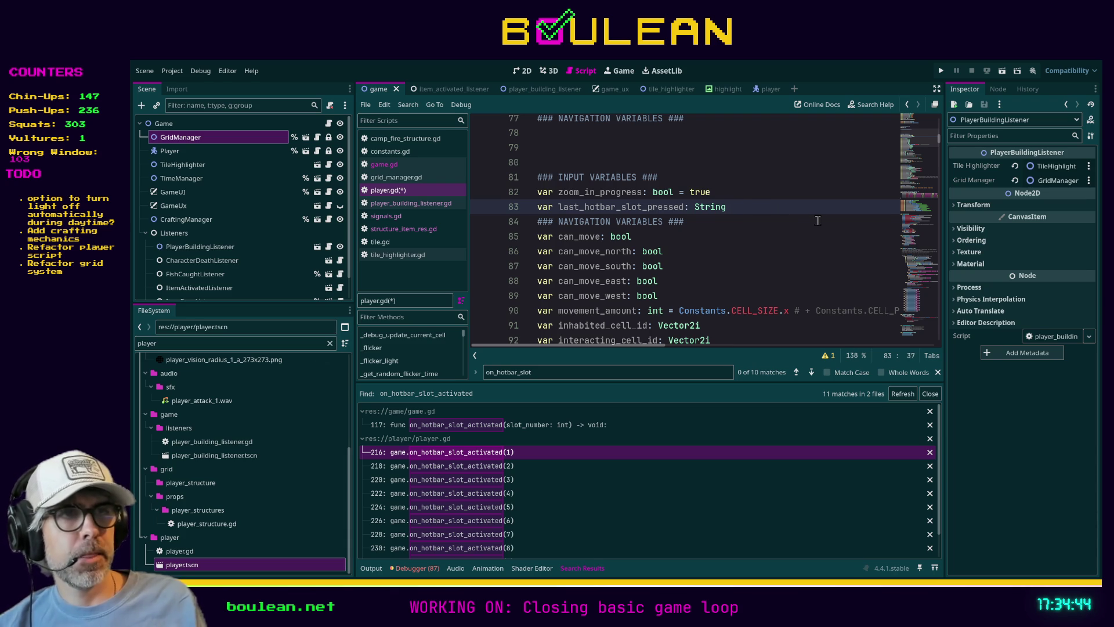
key("ctrl+s")
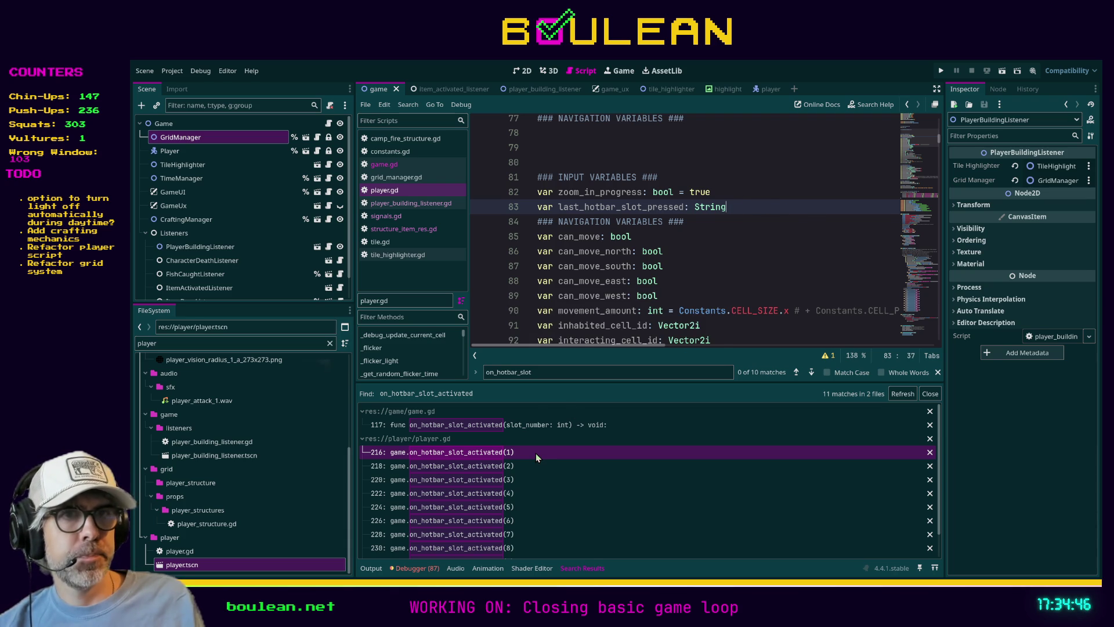
left_click(514, 469)
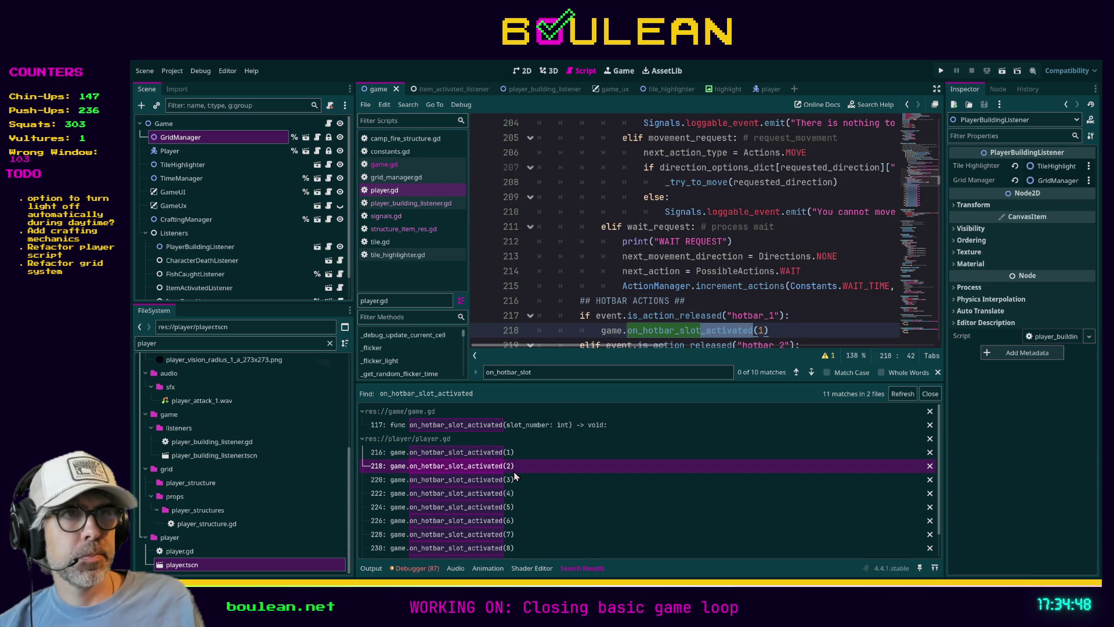
Step: Add a trial last_hotbar_slot_pressed "hotbar_1" line under the hotbar_1 slot call
scroll(665, 312, "down", 1)
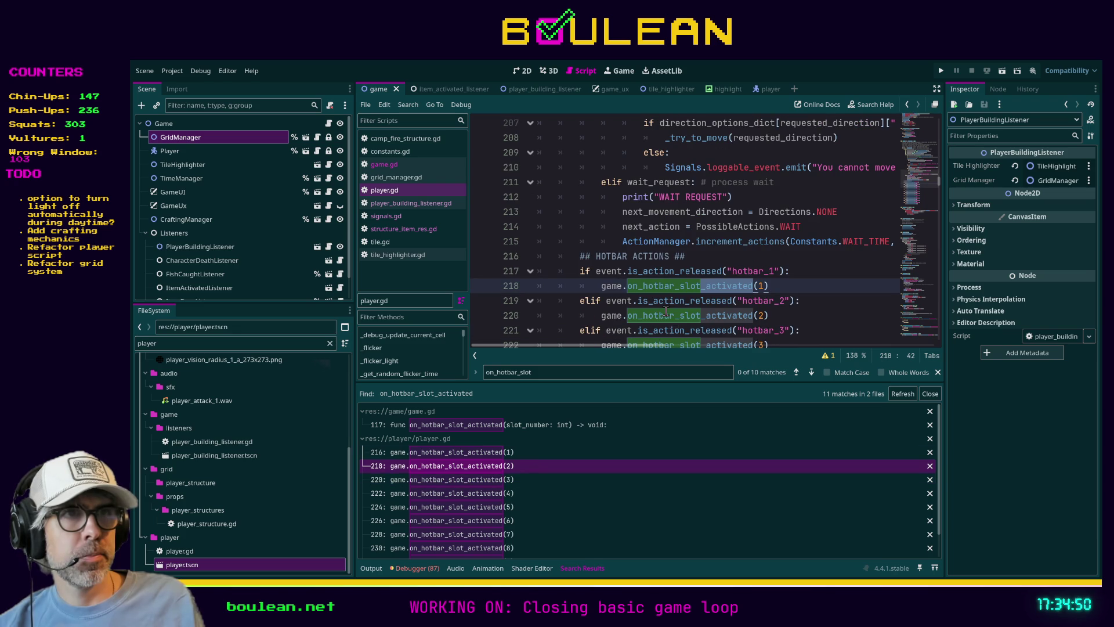
scroll(751, 282, "down", 1)
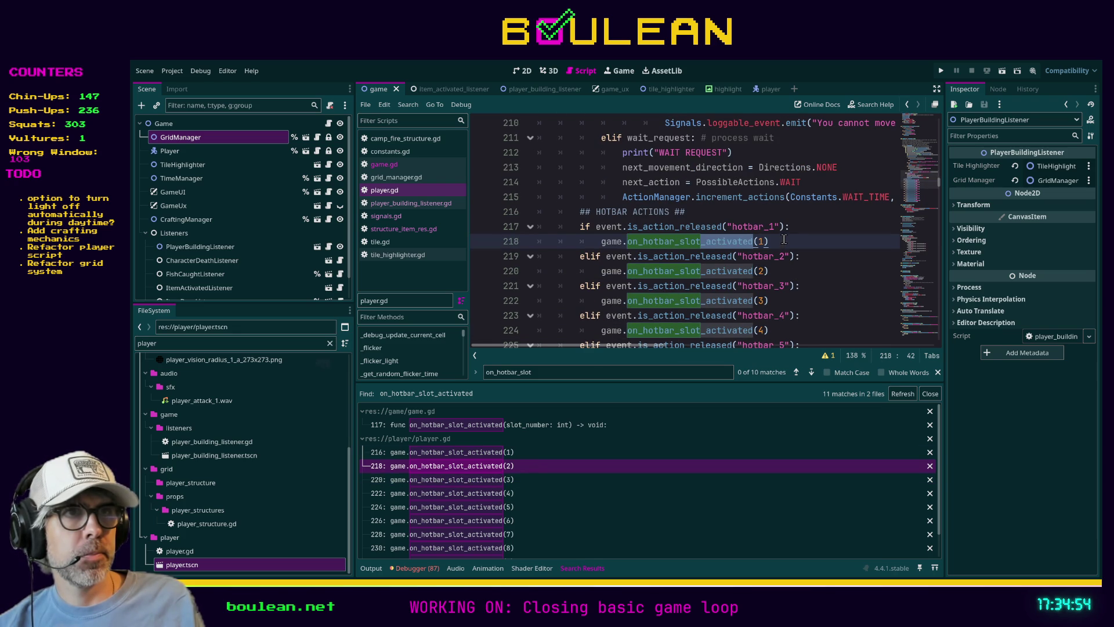
left_click(784, 241)
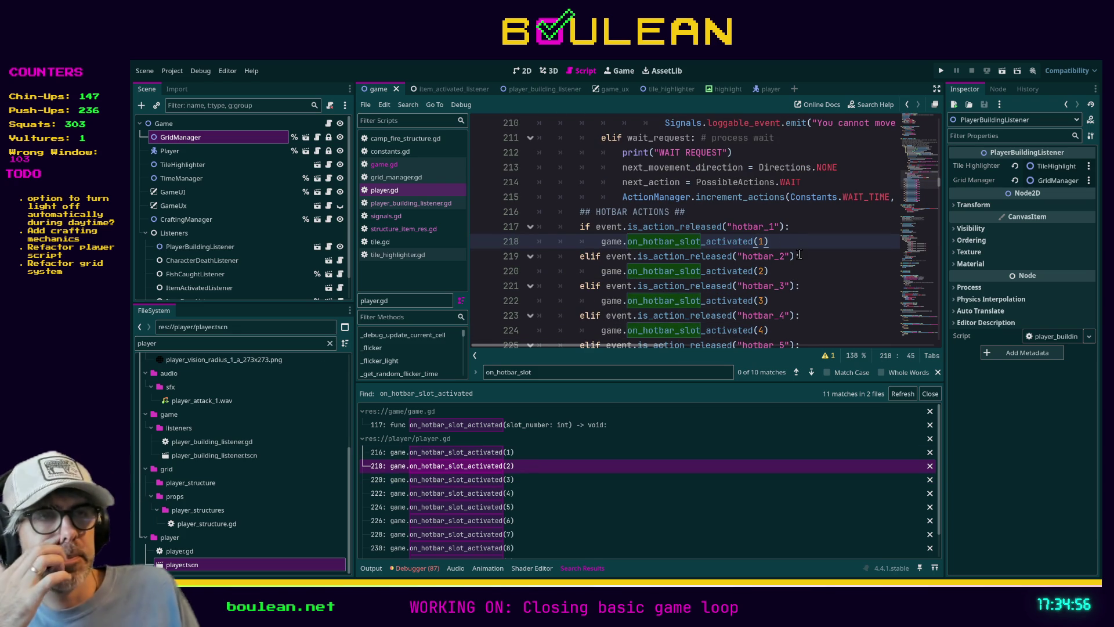
key("Return")
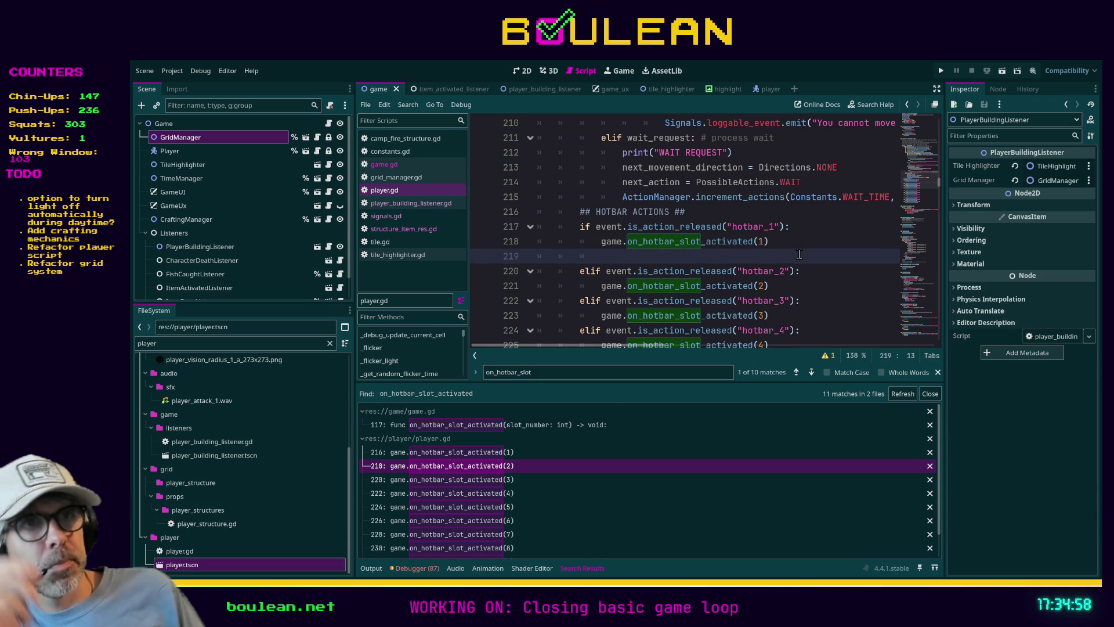
type("last")
key("Return")
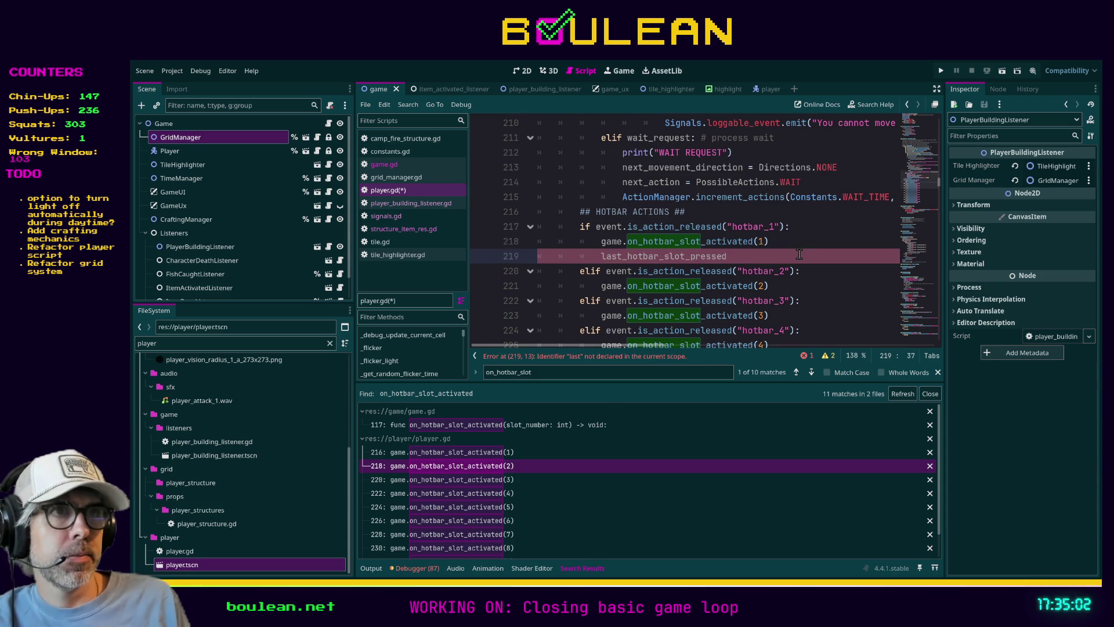
type("\"hotbar")
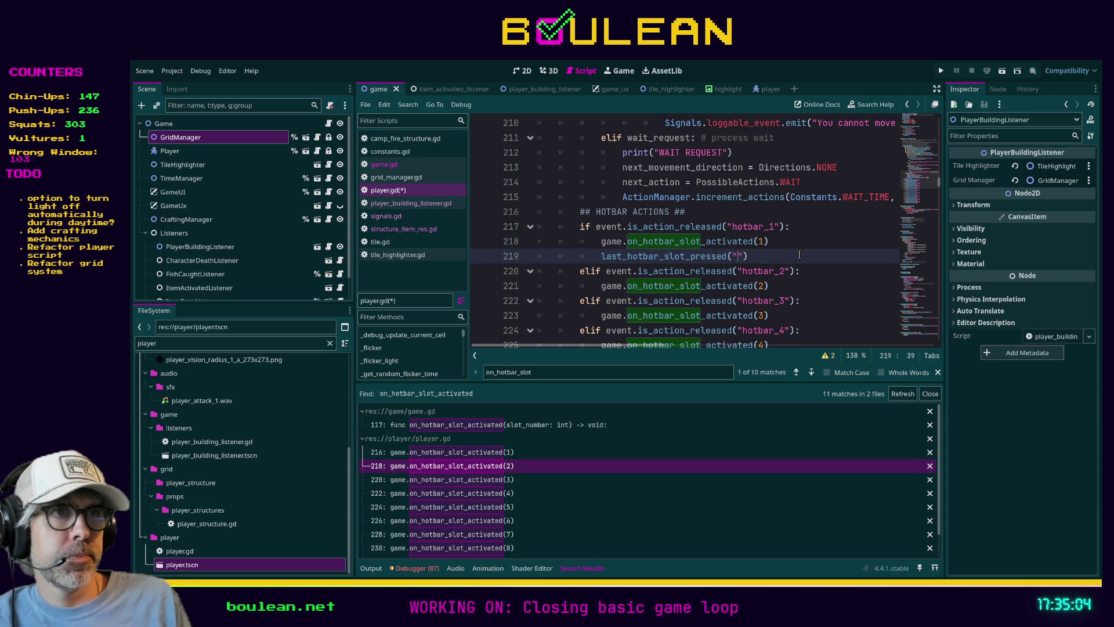
type("_")
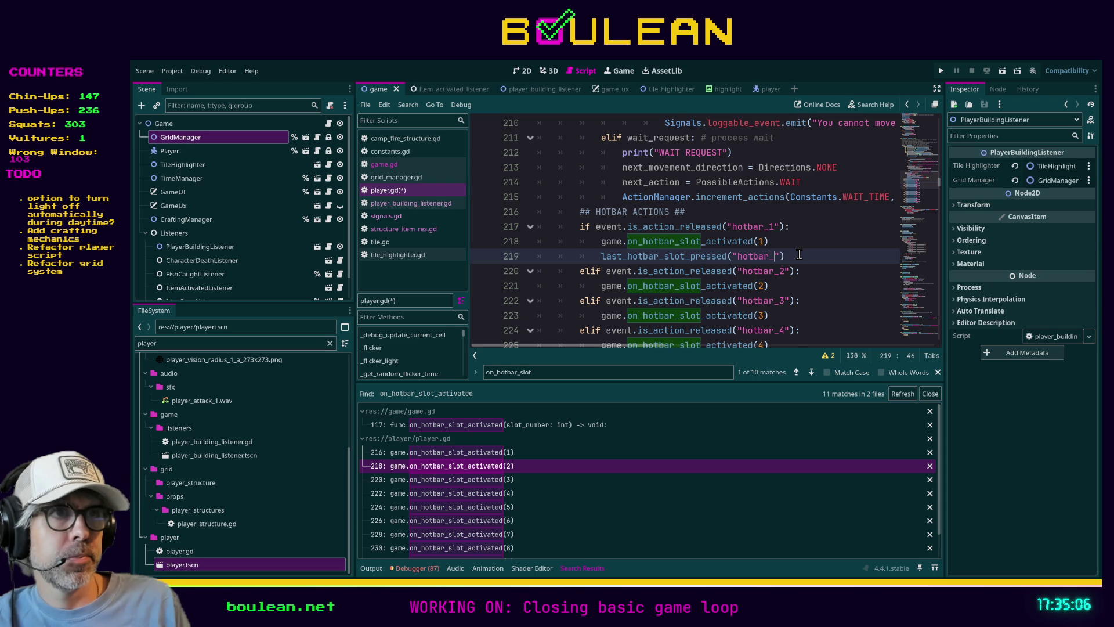
type("1\"")
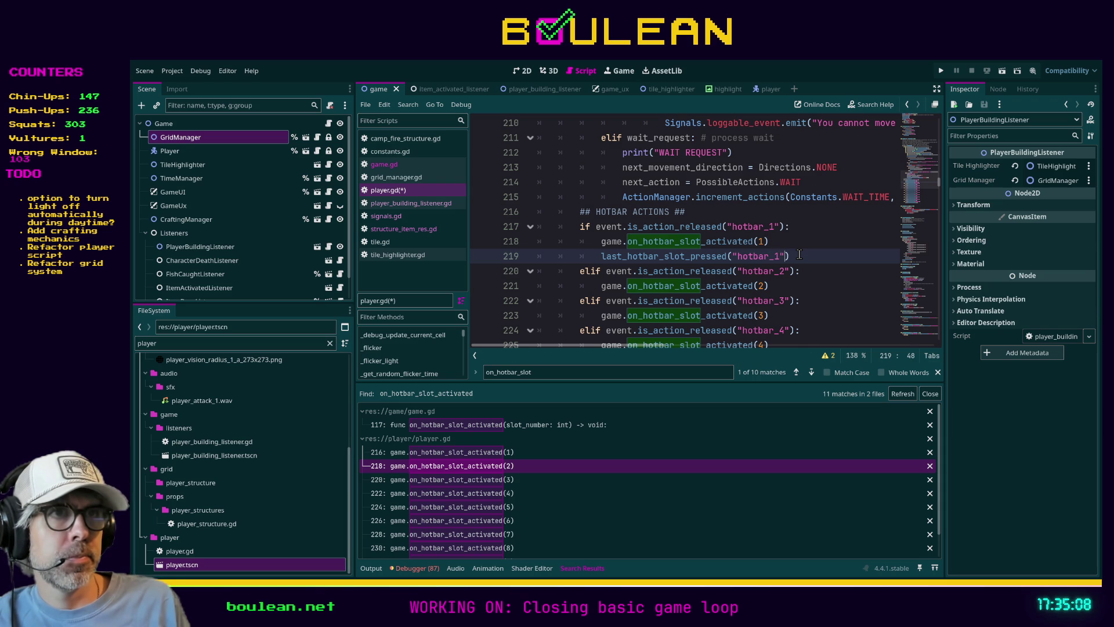
Step: Delete the mistaken line, leaving a fresh empty line under the slot 1 call
triple_click(799, 255)
key("BackSpace")
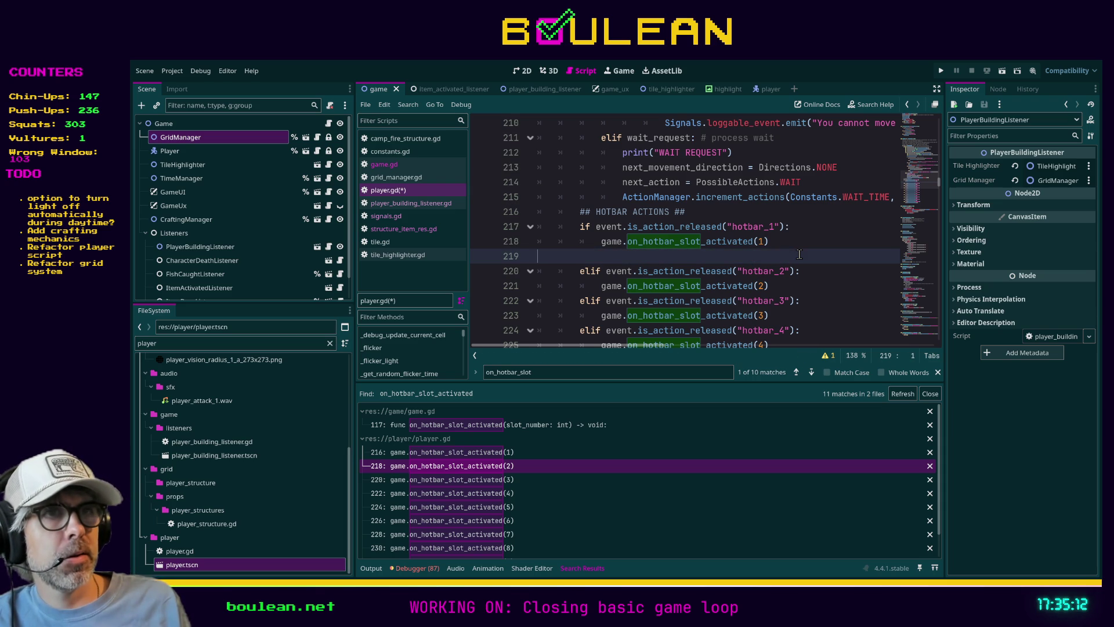
key("BackSpace")
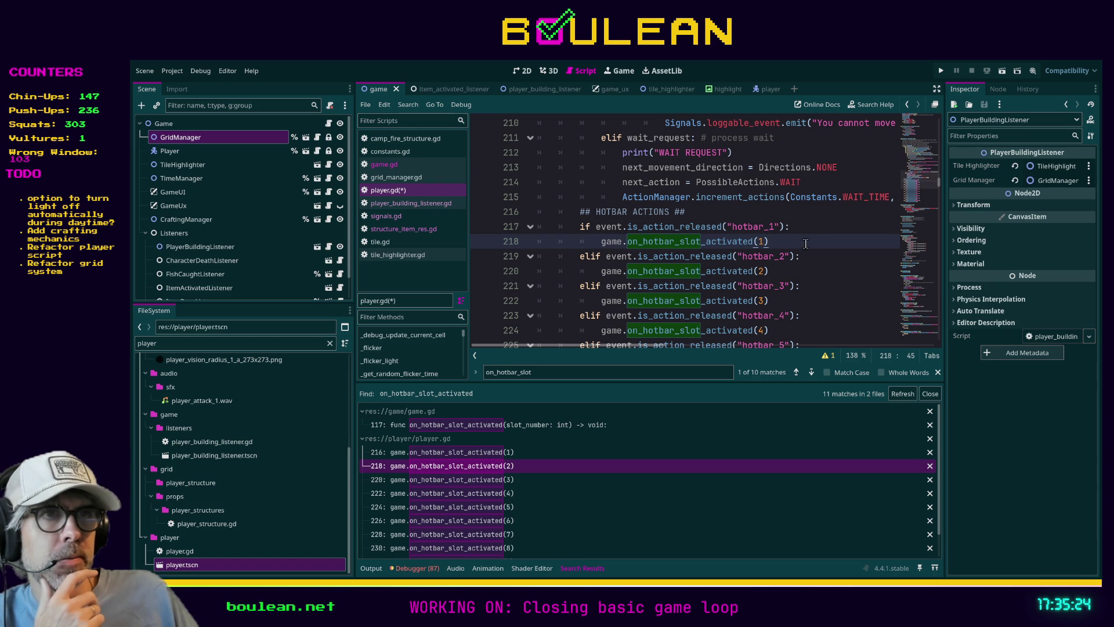
key("Return")
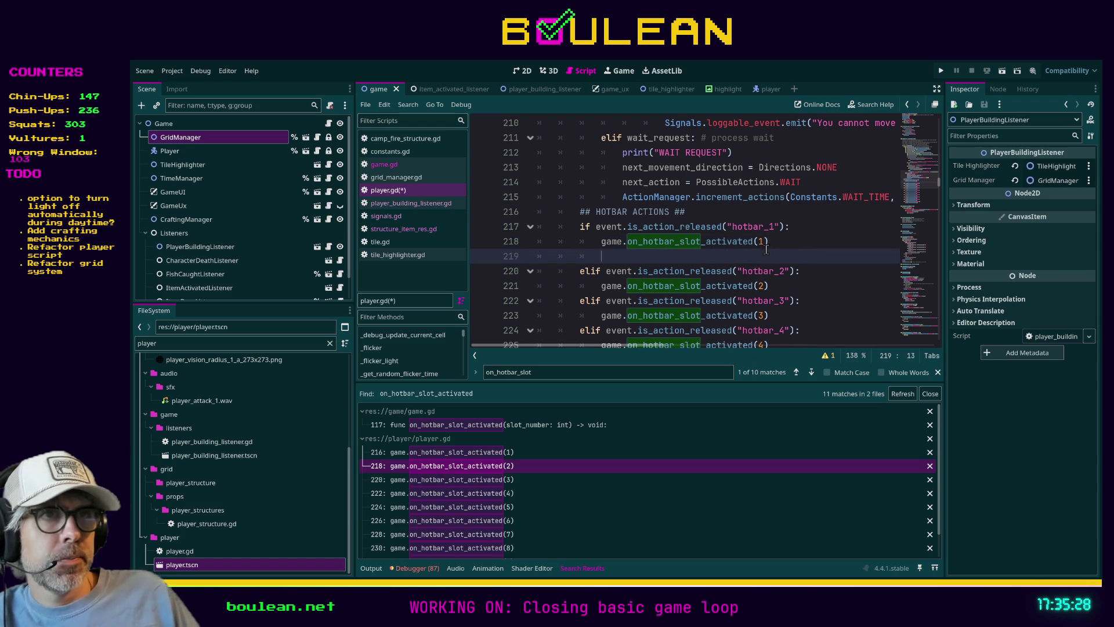
Step: In the hotbar_1 branch, write the assignment last_hotbar_slot_pressed = "hotbar_1"
type("last_ho")
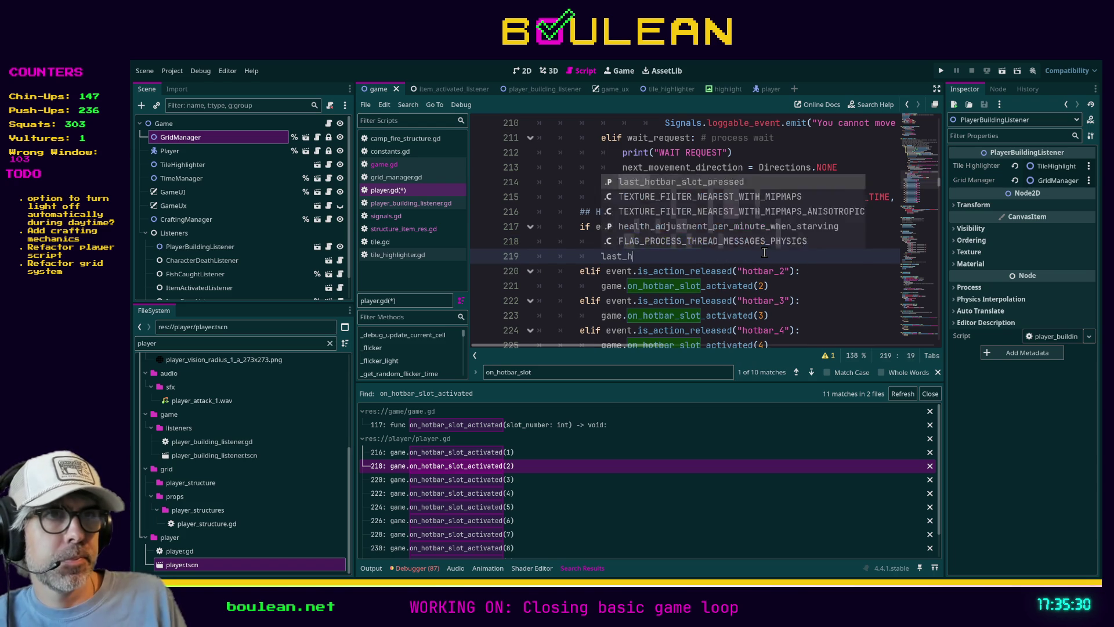
key("Return")
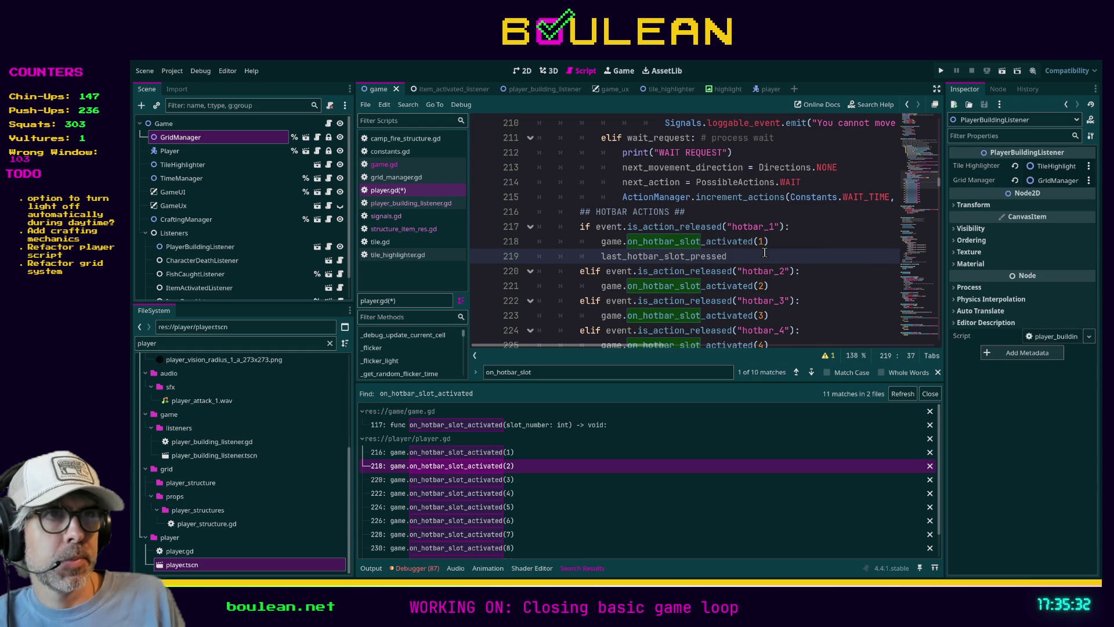
type("hotbar_1")
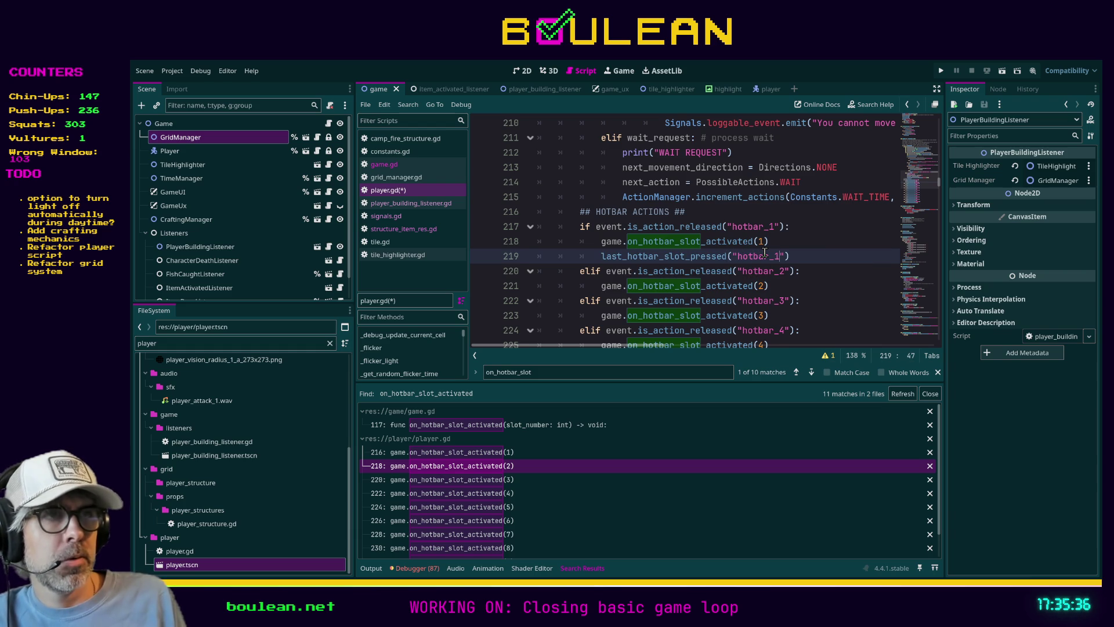
key("shift+Home")
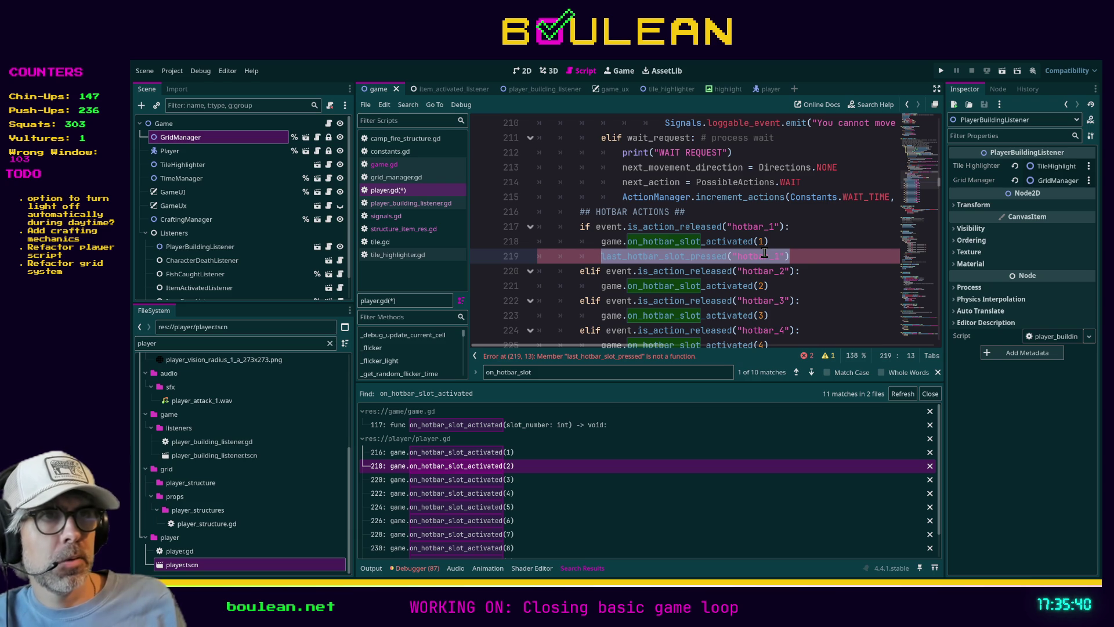
left_click(807, 257)
left_click(730, 257)
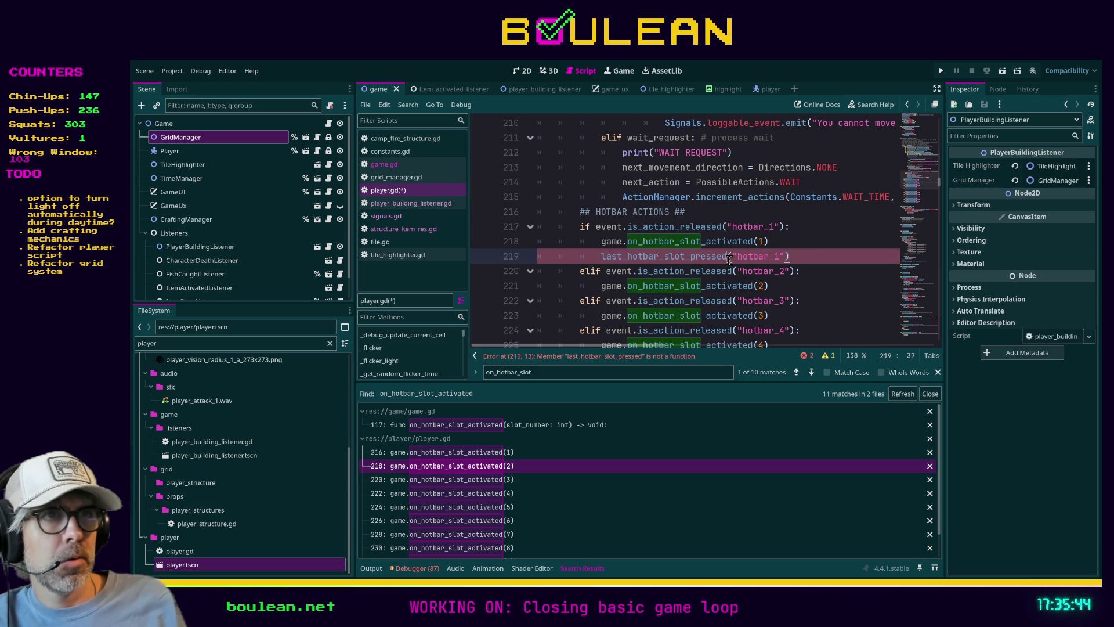
key("Delete")
type("=")
key("End")
key("BackSpace")
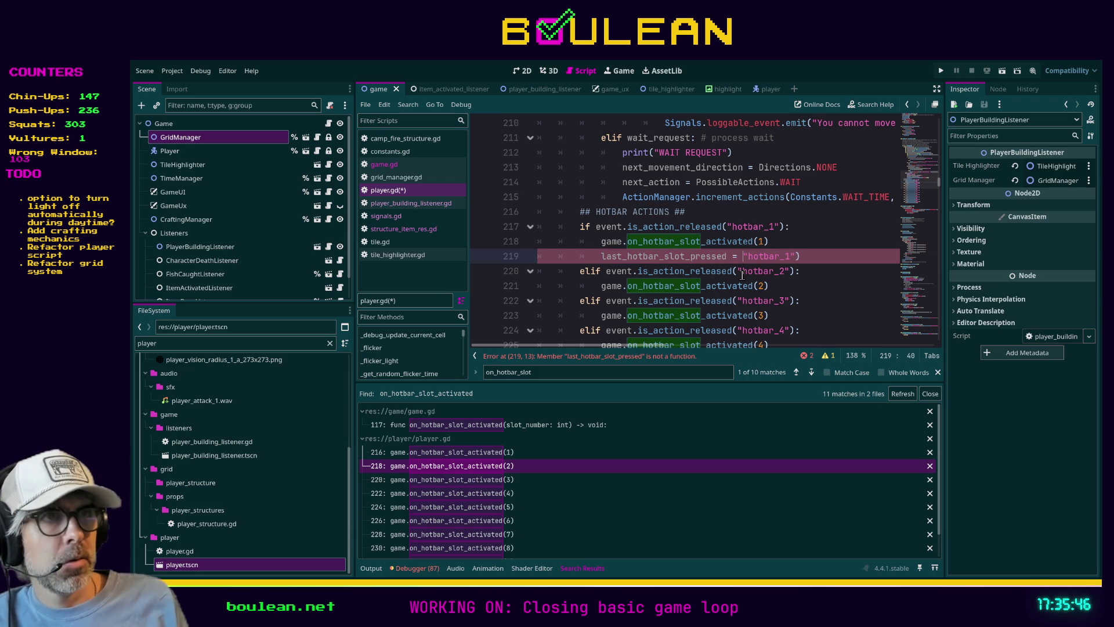
Step: Copy that assignment and paste it under the hotbar_2 slot call
key("shift+Home")
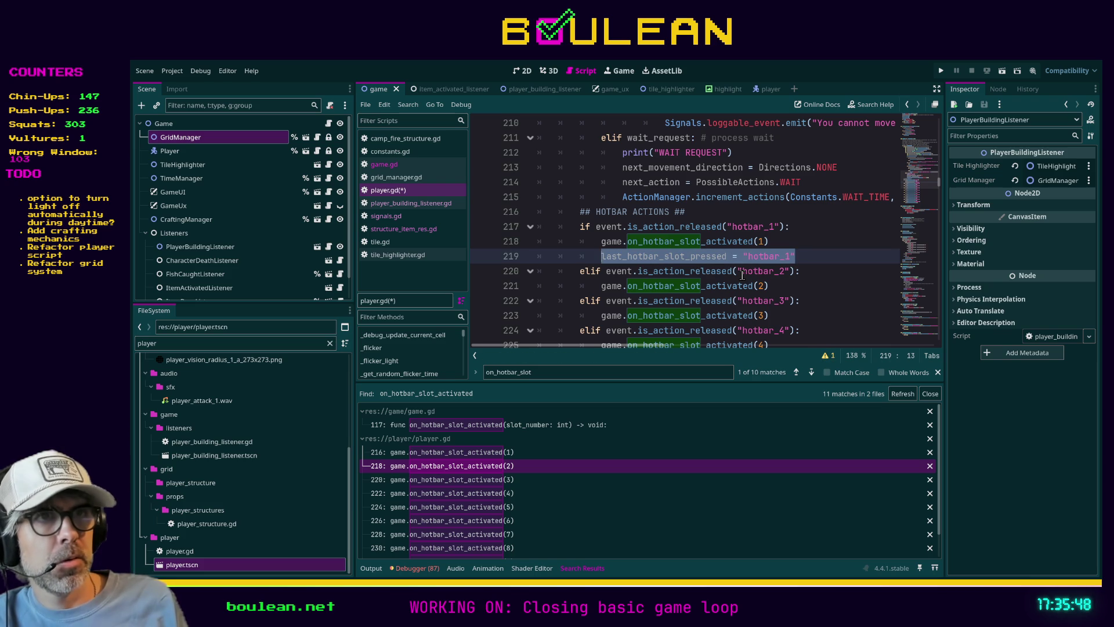
key("Down")
key("Down")
key("End")
key("Return")
key("ctrl+v")
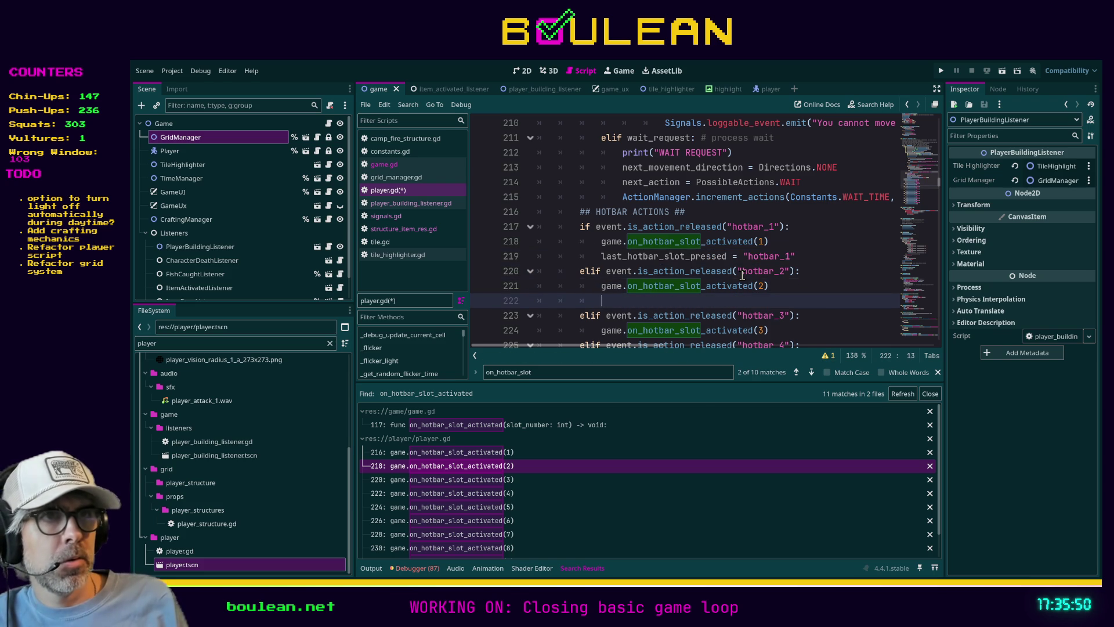